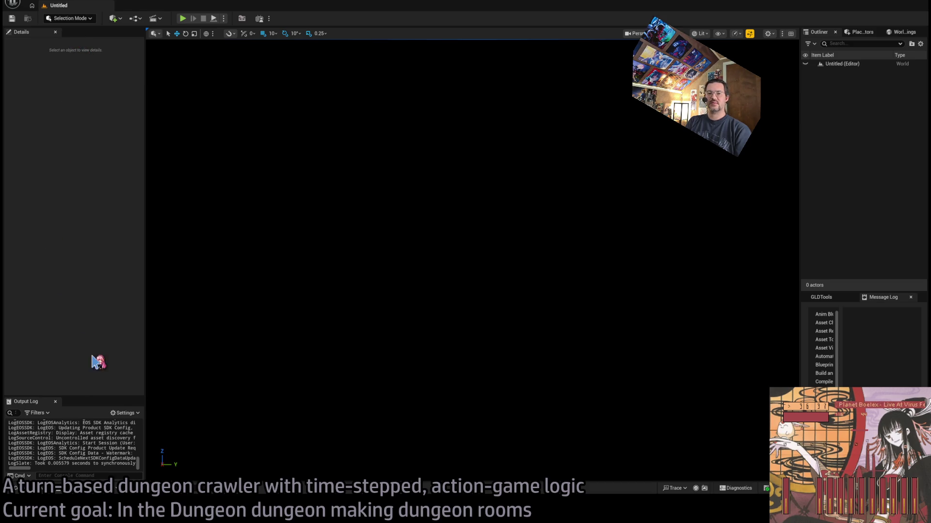
# - Open the Content Drawer at Fab > Megascans, then show the Base_classes folder
pyautogui.click(37, 488)
pyautogui.doubleClick(112, 235)
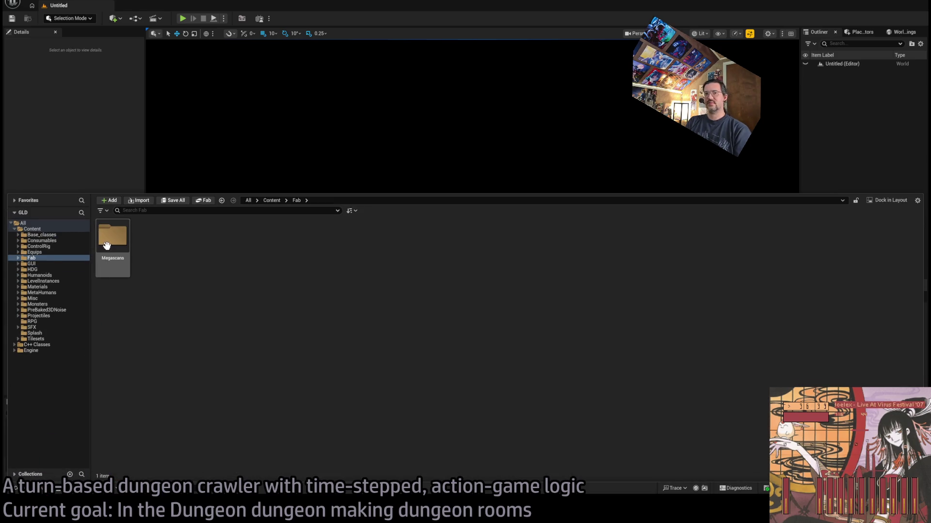
pyautogui.click(111, 82)
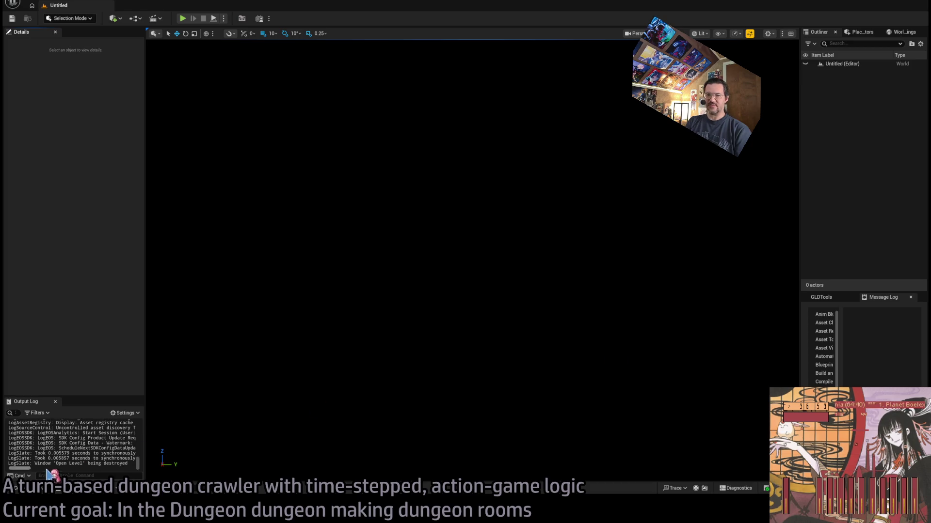
pyautogui.click(33, 487)
pyautogui.click(39, 235)
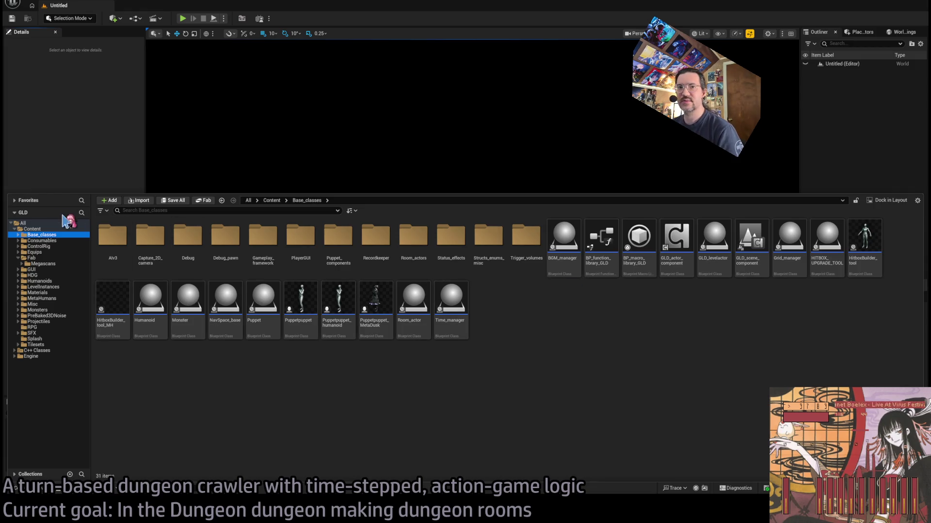
# - Browse the top-level Content folder, looking inside ControlRig, Equips and Base_classes
pyautogui.click(37, 229)
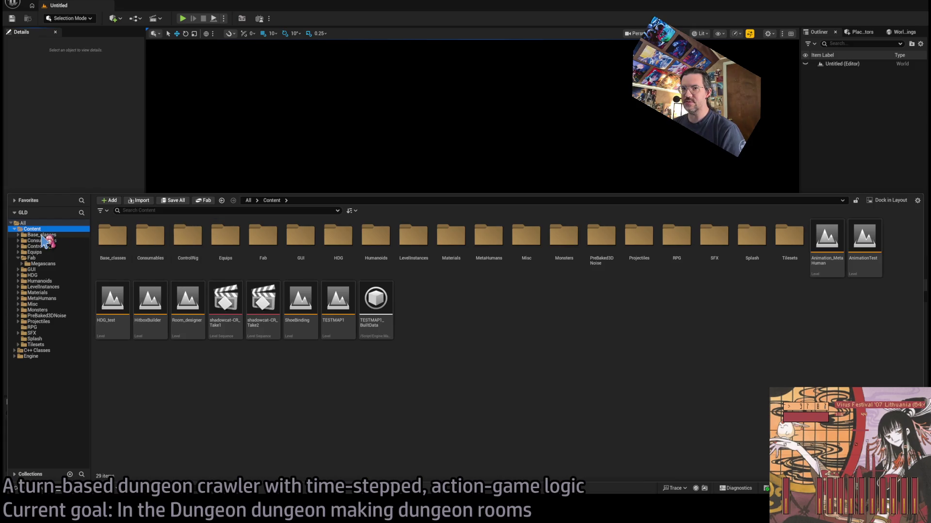
pyautogui.click(45, 246)
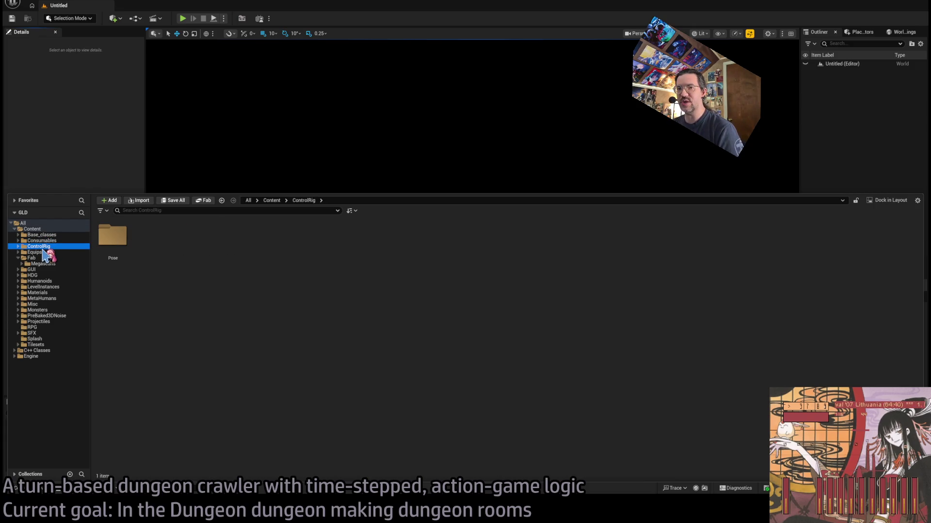
pyautogui.click(45, 253)
pyautogui.click(53, 235)
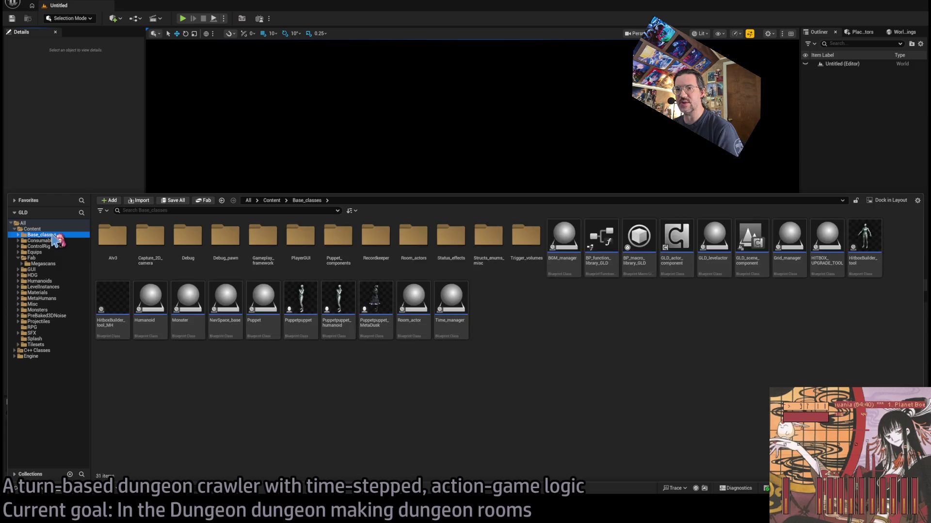
pyautogui.click(32, 229)
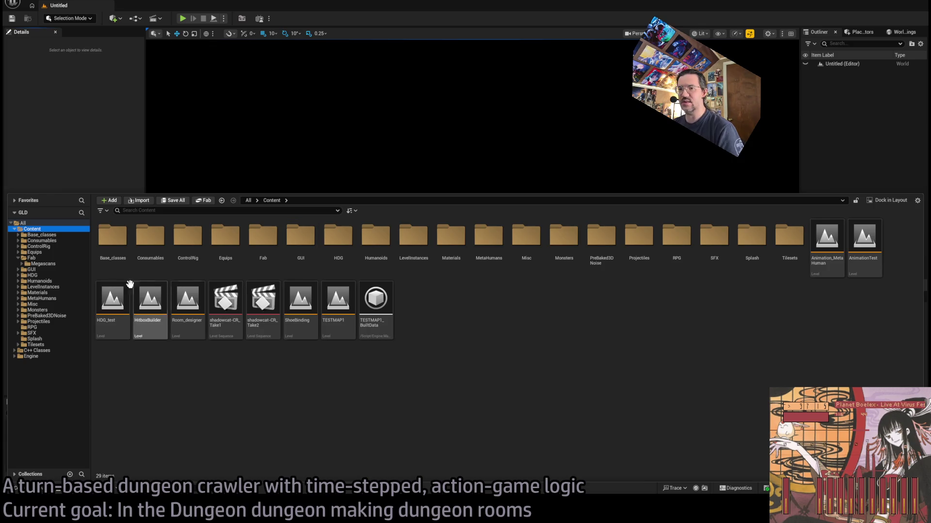
# - Expand LevelInstances, open the Mansion folder and select the 1-02 room level
pyautogui.doubleClick(55, 287)
pyautogui.click(49, 293)
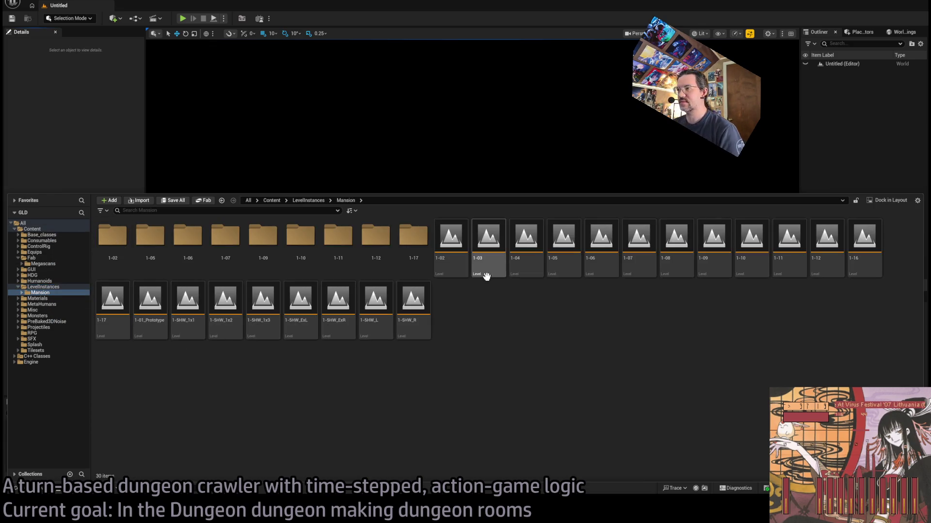
pyautogui.click(460, 237)
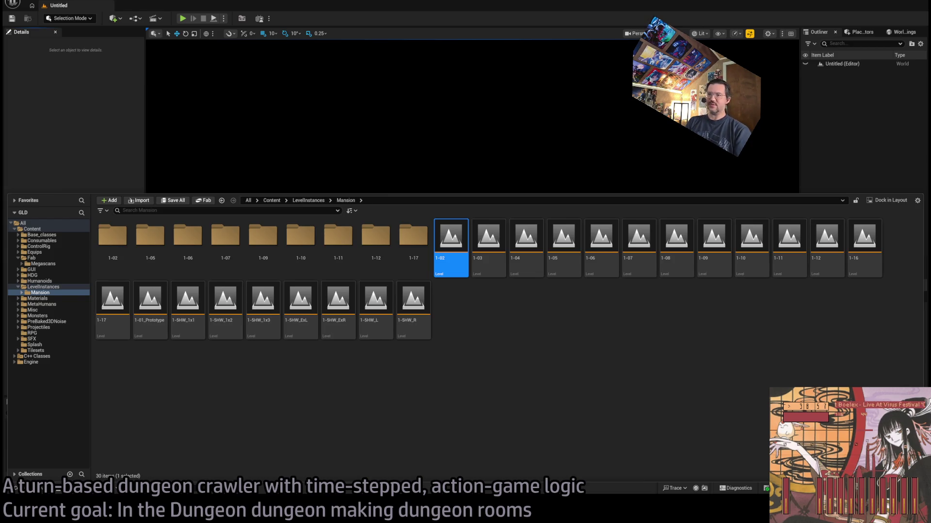
pyautogui.hotkey('alt', 'Tab')
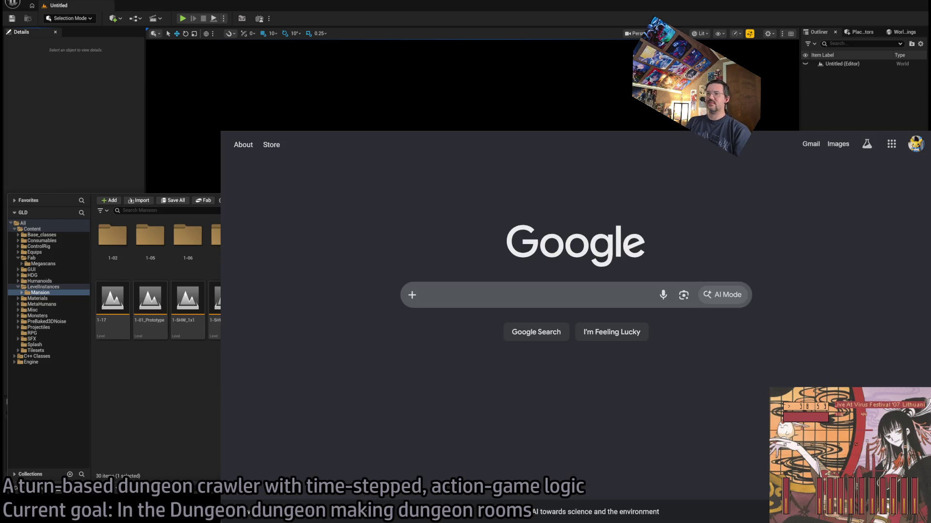
# - Google 'list of largest video game companies by revenue' and open the Wikipedia list
pyautogui.click(463, 295)
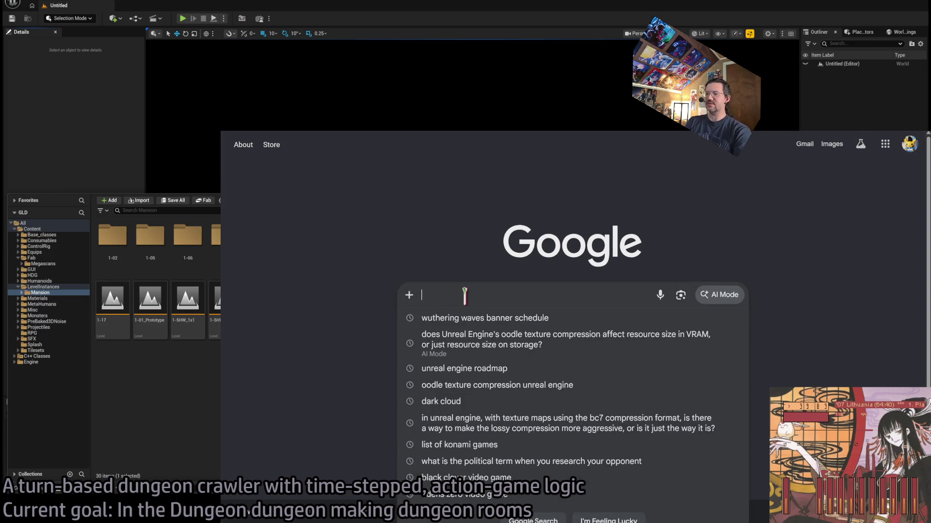
pyautogui.write('uhh')
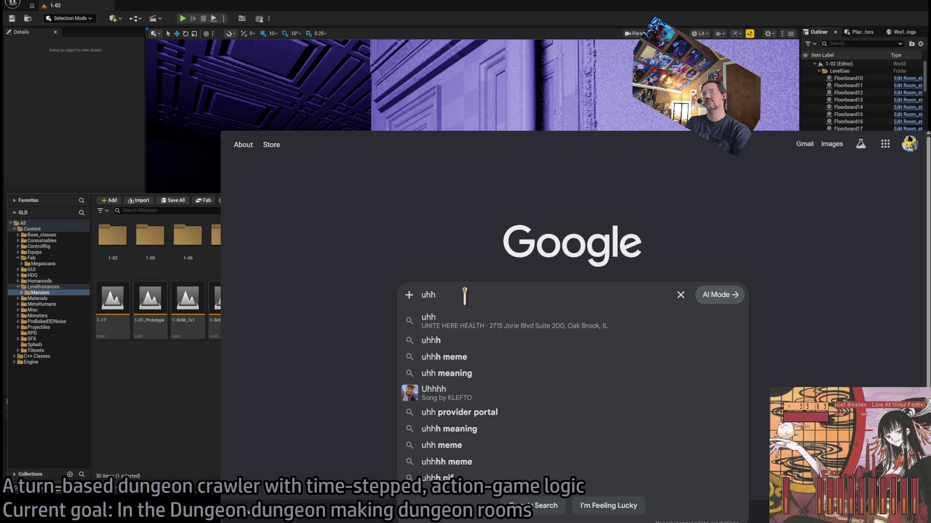
pyautogui.hotkey('ctrl', 'a')
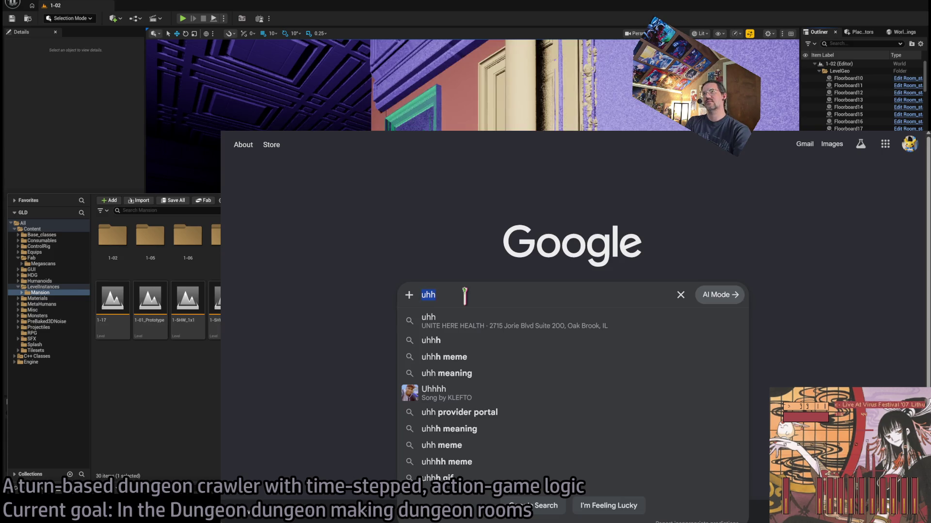
pyautogui.write('list of largest')
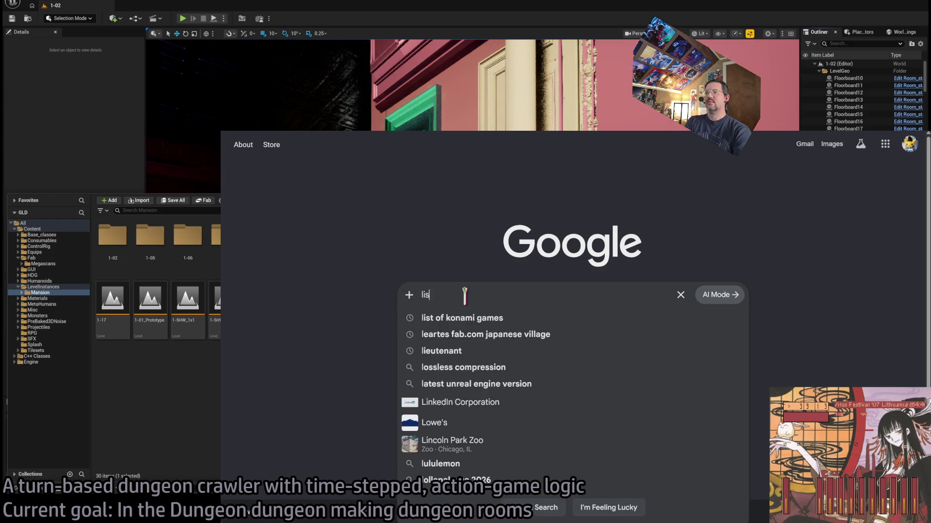
pyautogui.press('BackSpace')
pyautogui.press('BackSpace')
pyautogui.press('BackSpace')
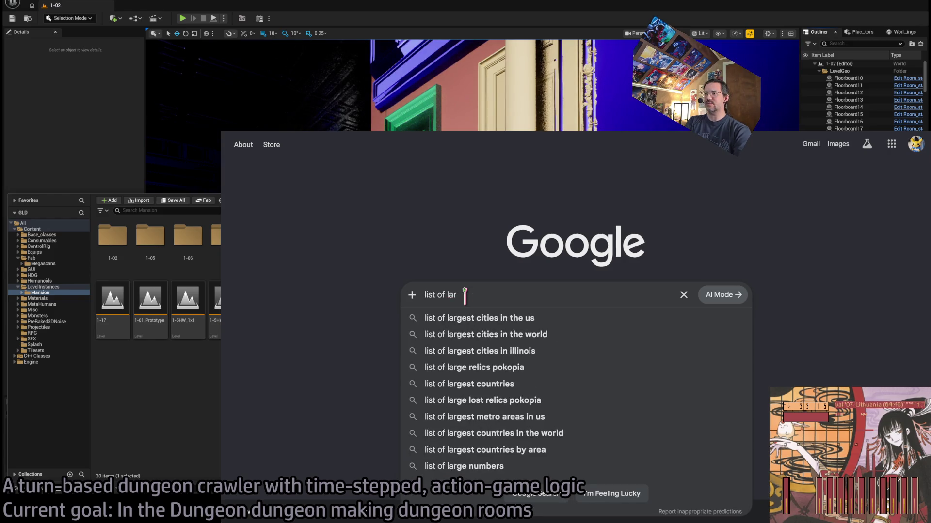
pyautogui.write('vide')
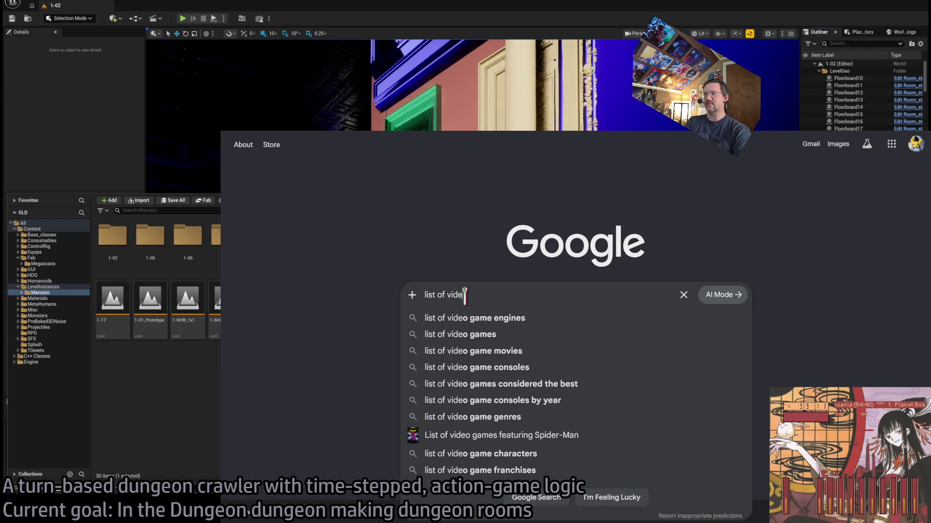
pyautogui.press('BackSpace')
pyautogui.press('BackSpace')
pyautogui.press('BackSpace')
pyautogui.write('largest video game companies by rene')
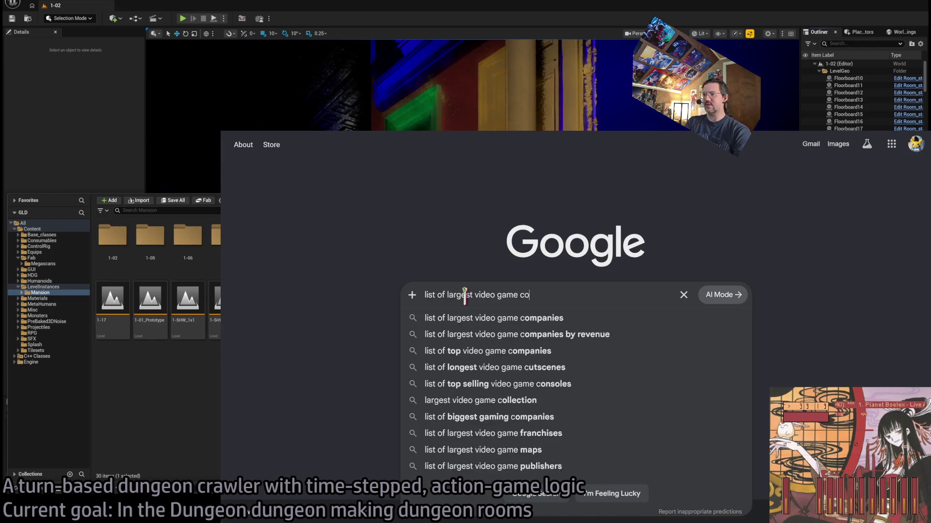
pyautogui.press('BackSpace')
pyautogui.press('BackSpace')
pyautogui.write('venue')
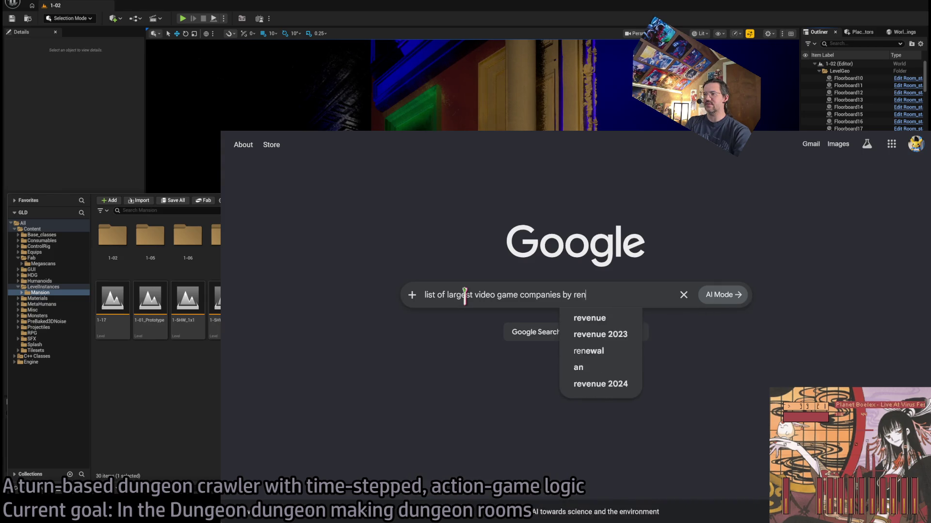
pyautogui.press('Return')
pyautogui.click(390, 241)
# - Highlight Valve Corporation's row and its $6.5 billion revenue figure in the table
pyautogui.scroll(-6, 322, 322)
pyautogui.scroll(-3, 326, 319)
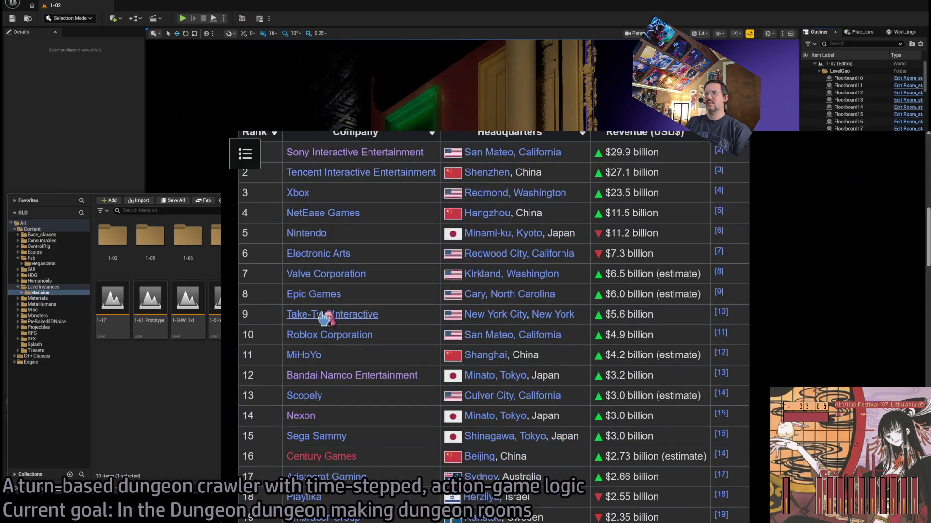
pyautogui.scroll(1, 530, 274)
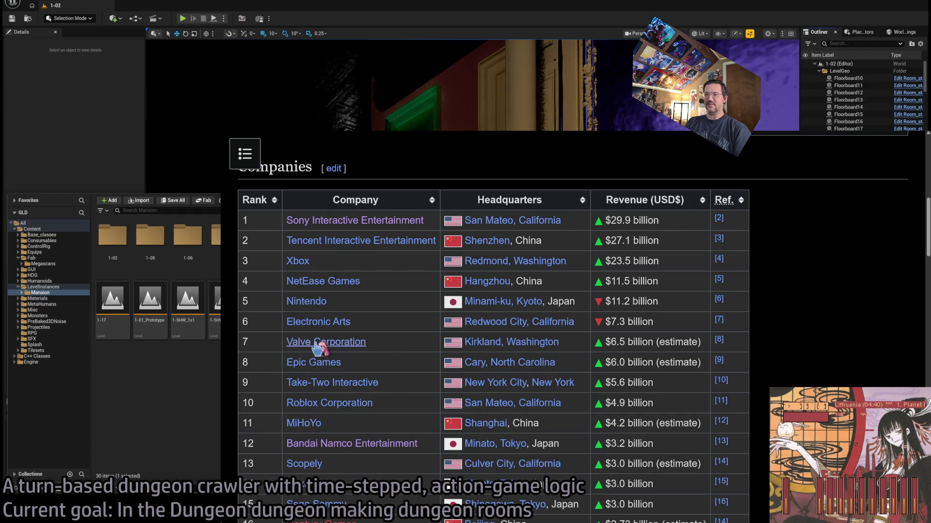
pyautogui.moveTo(245, 345)
pyautogui.mouseDown()
pyautogui.moveTo(734, 347)
pyautogui.moveTo(601, 343)
pyautogui.moveTo(639, 341)
pyautogui.mouseUp()
pyautogui.click(624, 343)
pyautogui.doubleClick(609, 342)
pyautogui.click(669, 341)
pyautogui.click(612, 342)
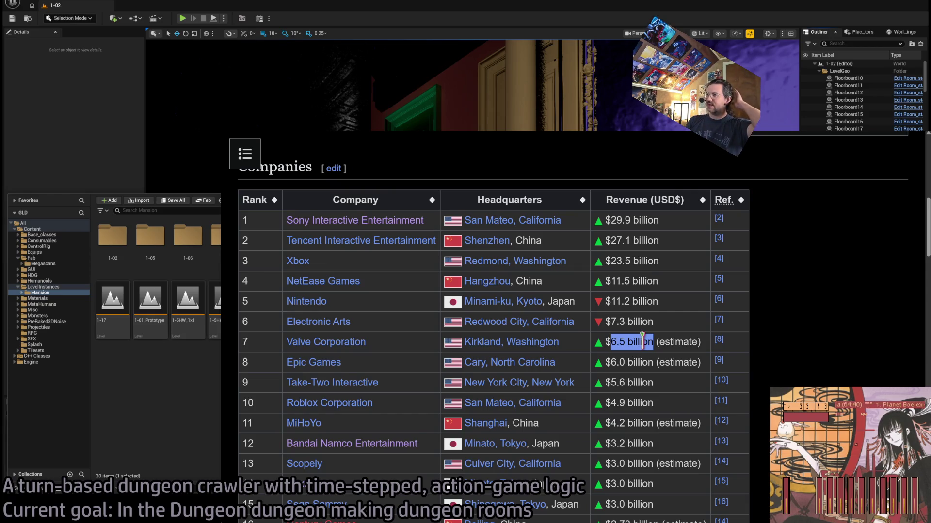
pyautogui.click(610, 342)
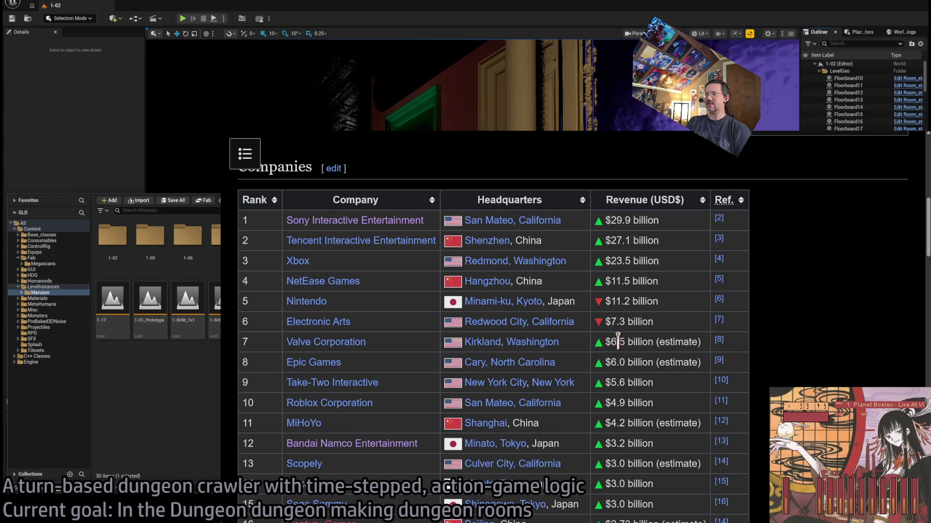
pyautogui.moveTo(606, 342); pyautogui.dragTo(655, 339)
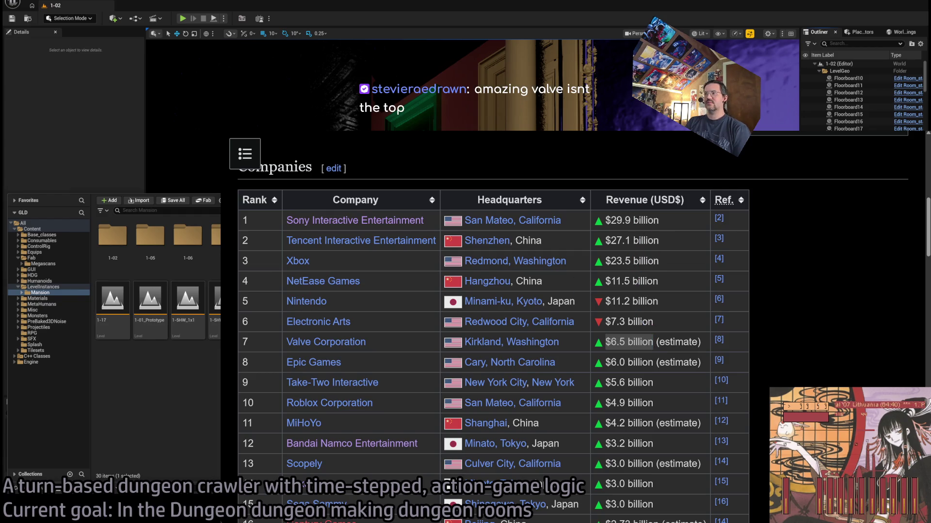
# - Highlight Sony's top-ranked row and its $29.9 billion revenue figure
pyautogui.scroll(4, 669, 213)
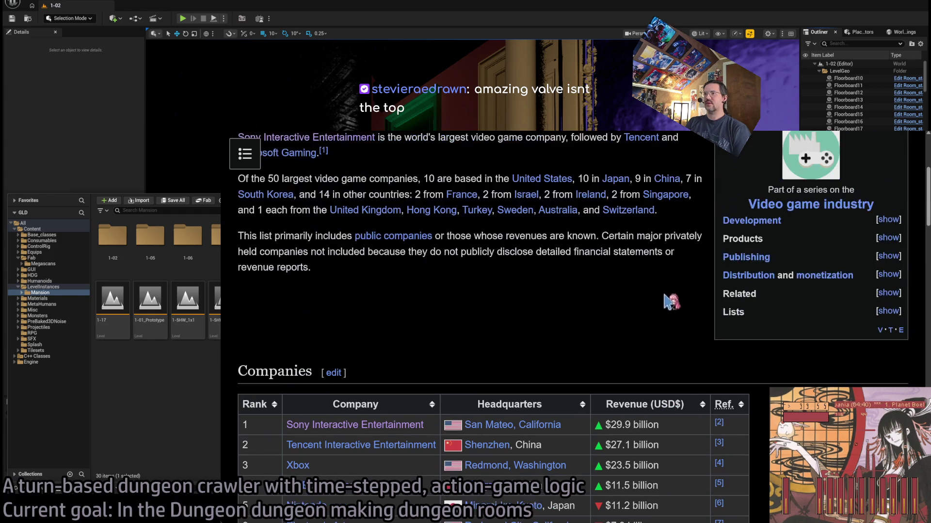
pyautogui.scroll(3, 672, 301)
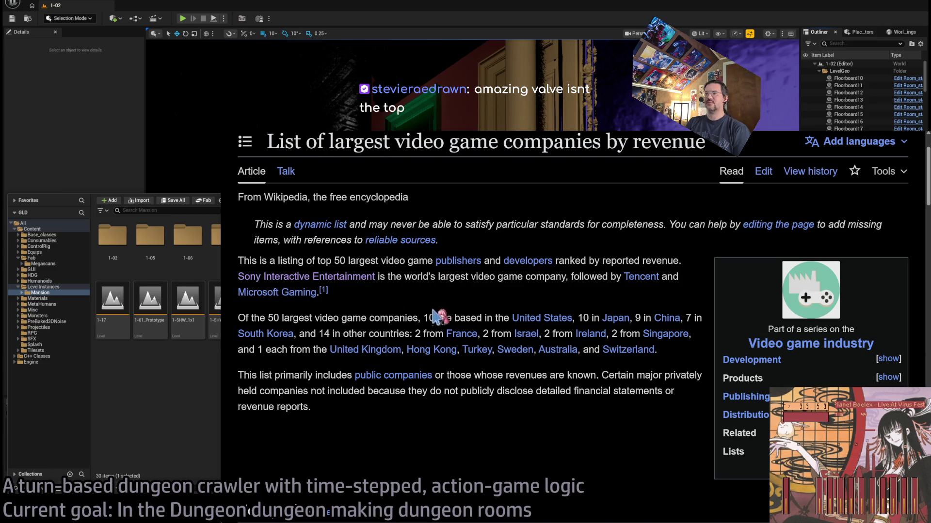
pyautogui.scroll(-5, 484, 320)
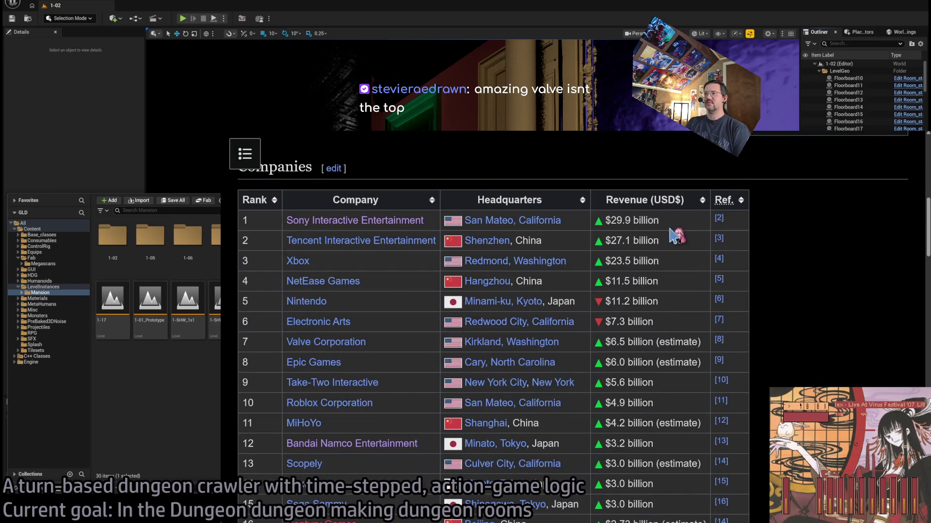
pyautogui.moveTo(748, 225)
pyautogui.mouseDown()
pyautogui.moveTo(249, 216)
pyautogui.moveTo(241, 226)
pyautogui.mouseUp()
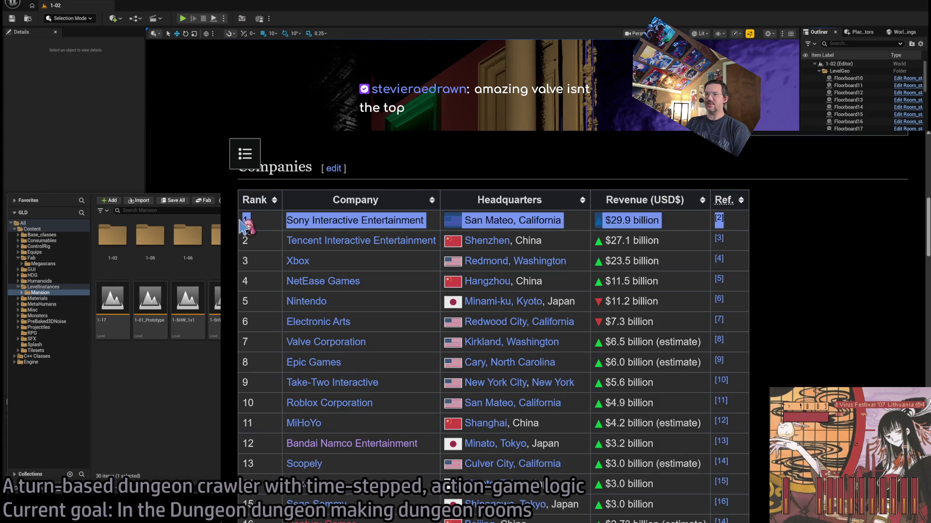
pyautogui.hotkey('alt', 'Tab')
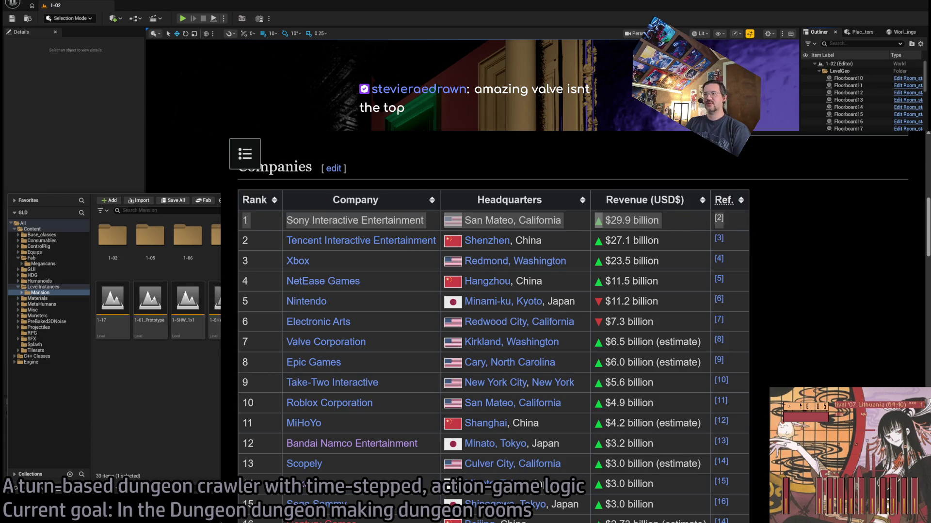
pyautogui.tripleClick(621, 220)
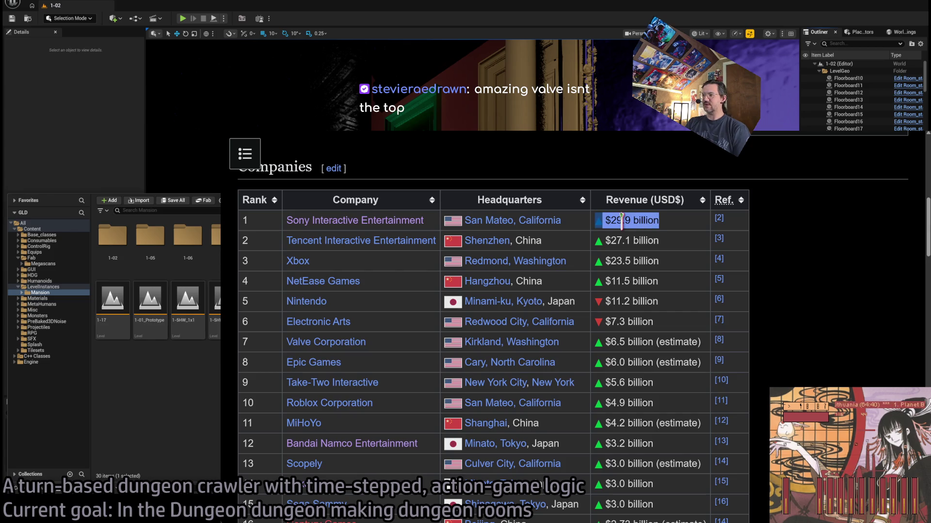
# - Re-highlight Valve's 6.5 figure and row, then Sony's row again
pyautogui.doubleClick(617, 343)
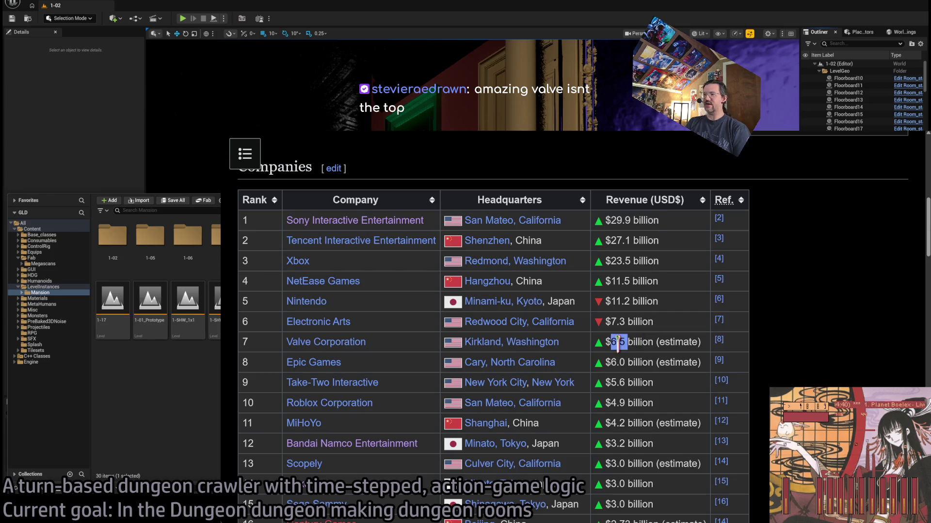
pyautogui.click(648, 343)
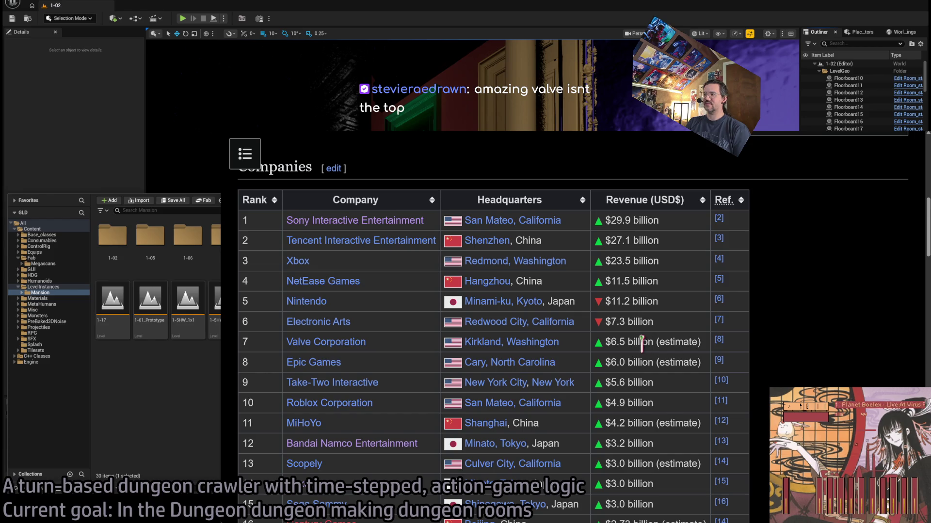
pyautogui.moveTo(707, 343); pyautogui.dragTo(250, 347)
pyautogui.click(244, 218)
pyautogui.moveTo(244, 218)
pyautogui.mouseDown()
pyautogui.moveTo(741, 225)
pyautogui.moveTo(686, 229)
pyautogui.moveTo(729, 221)
pyautogui.mouseUp()
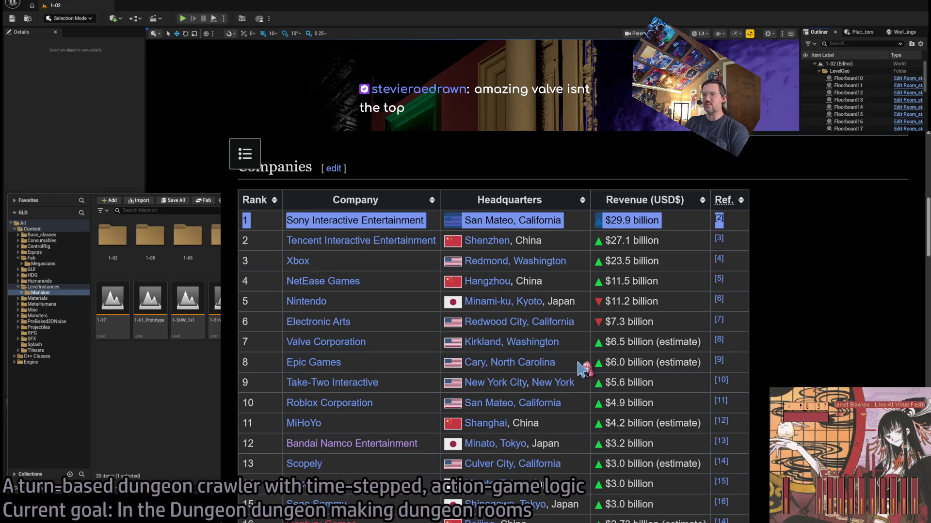
pyautogui.click(419, 374)
# - Highlight the Epic Games row, then MiHoYo's $4.2 billion estimated revenue
pyautogui.moveTo(704, 364)
pyautogui.mouseDown()
pyautogui.moveTo(235, 373)
pyautogui.moveTo(239, 360)
pyautogui.moveTo(248, 367)
pyautogui.mouseUp()
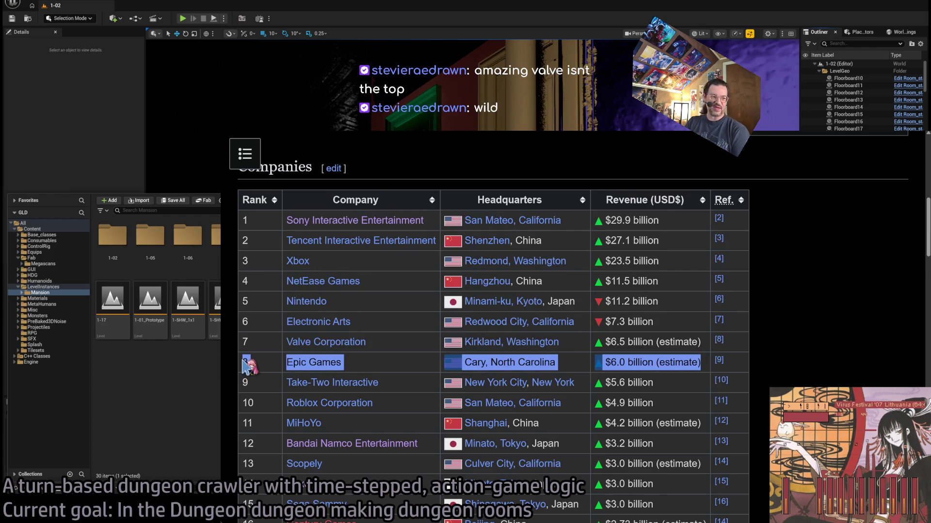
pyautogui.hotkey('alt', 'Tab')
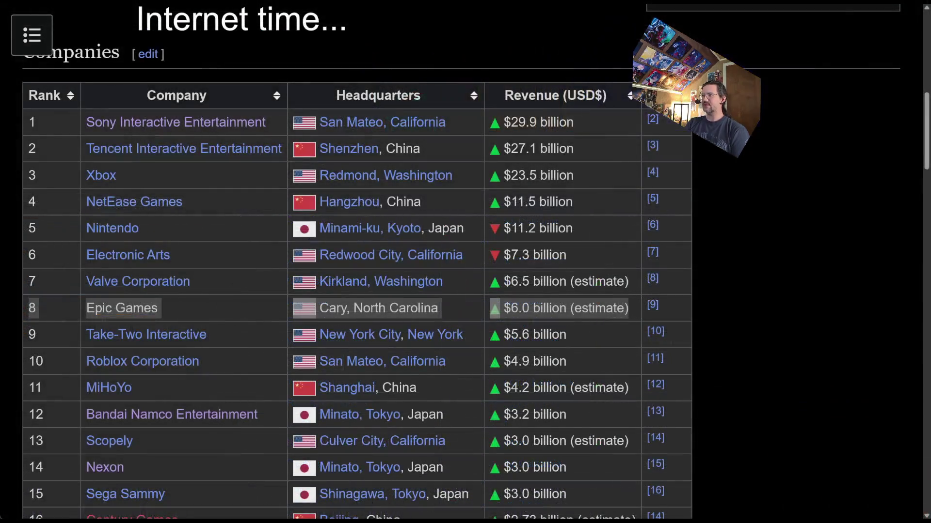
pyautogui.click(568, 359)
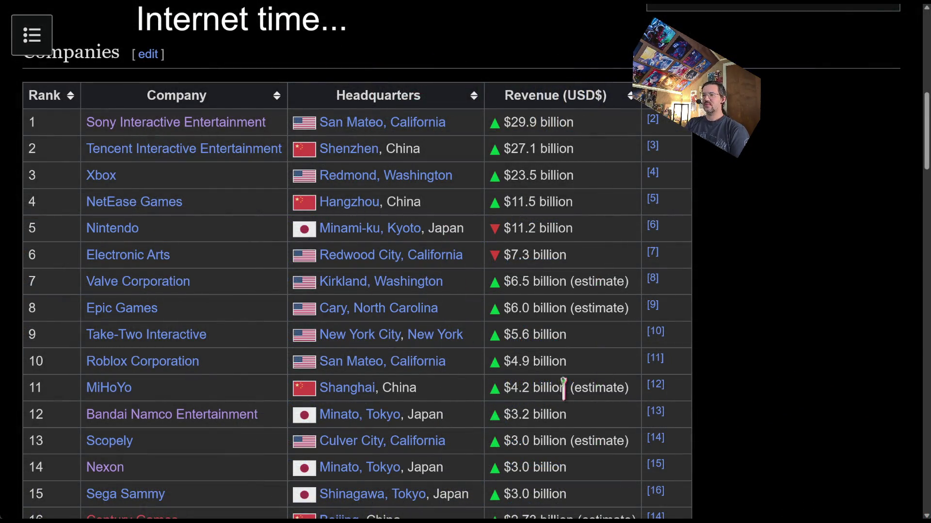
pyautogui.moveTo(673, 393)
pyautogui.mouseDown()
pyautogui.moveTo(80, 401)
pyautogui.moveTo(38, 377)
pyautogui.moveTo(41, 363)
pyautogui.moveTo(59, 407)
pyautogui.moveTo(33, 383)
pyautogui.moveTo(186, 395)
pyautogui.moveTo(678, 391)
pyautogui.mouseUp()
pyautogui.click(682, 394)
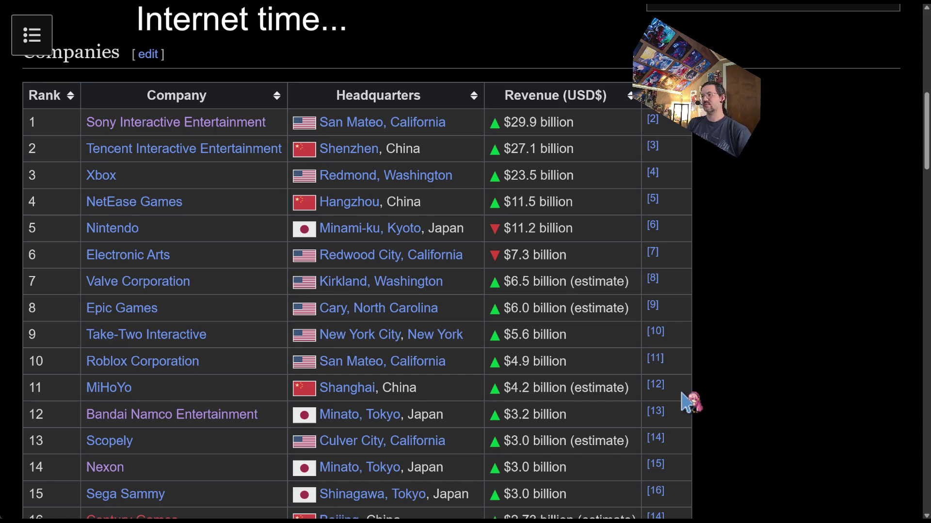
pyautogui.tripleClick(600, 388)
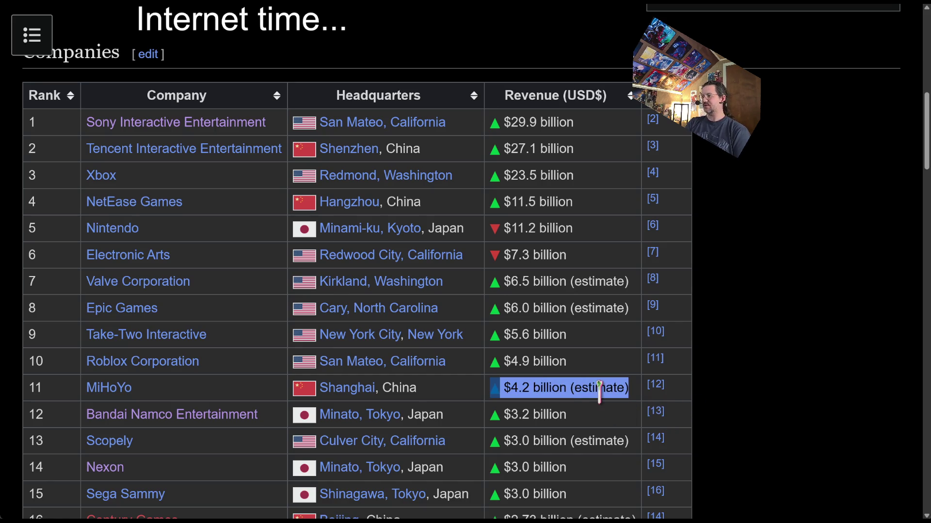
pyautogui.click(222, 386)
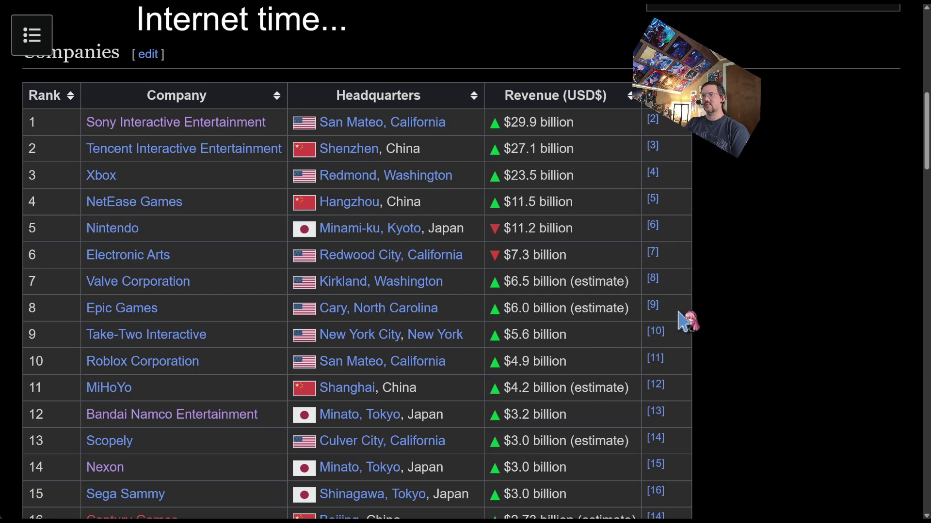
# - Highlight the Electronic Arts row and its $7.3 billion revenue
pyautogui.moveTo(690, 255)
pyautogui.mouseDown()
pyautogui.moveTo(172, 263)
pyautogui.moveTo(30, 254)
pyautogui.mouseUp()
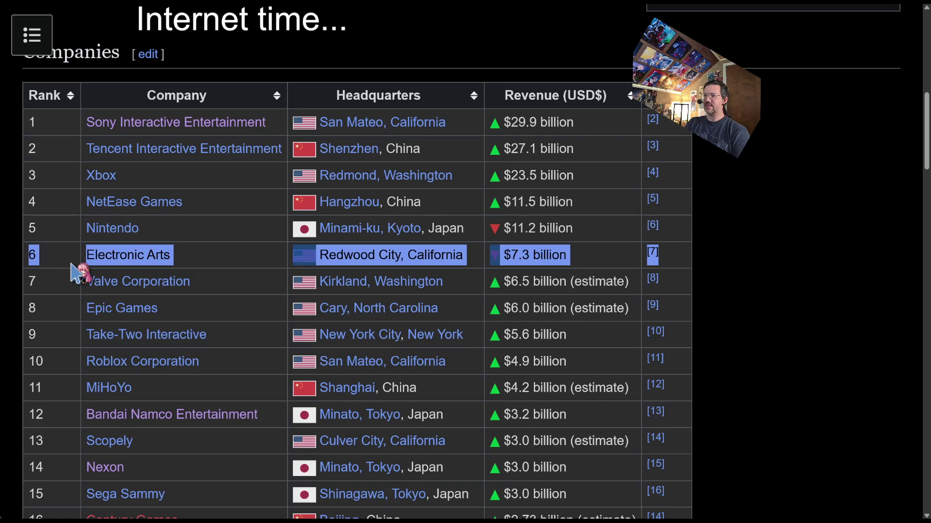
pyautogui.click(279, 270)
pyautogui.moveTo(512, 254); pyautogui.dragTo(596, 262)
pyautogui.click(595, 260)
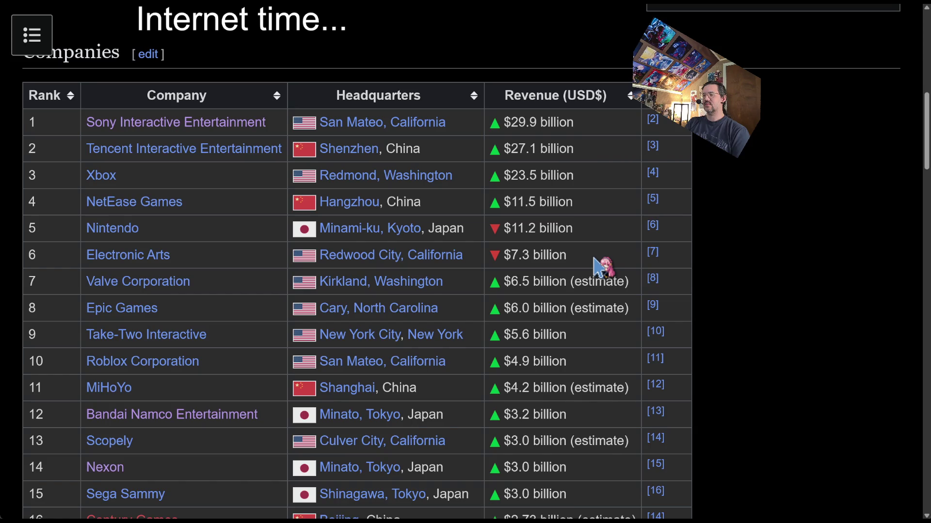
pyautogui.tripleClick(555, 257)
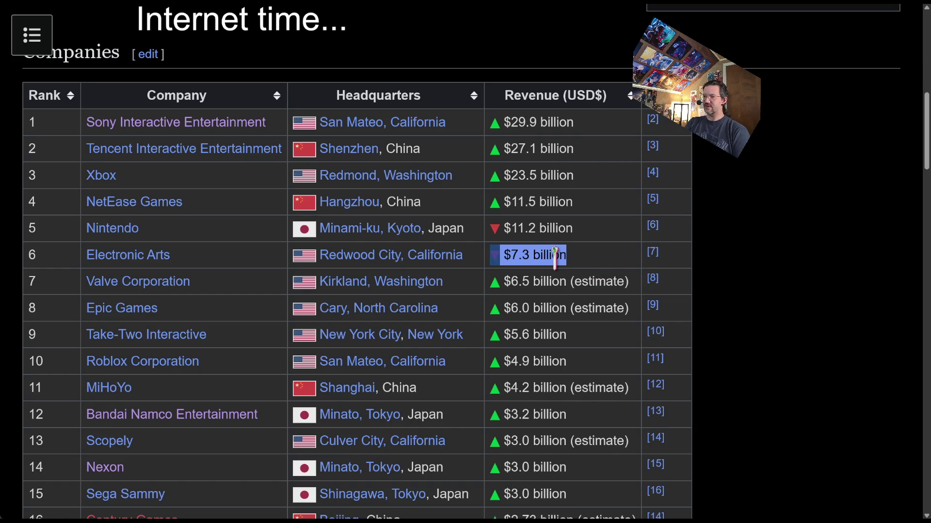
pyautogui.click(603, 262)
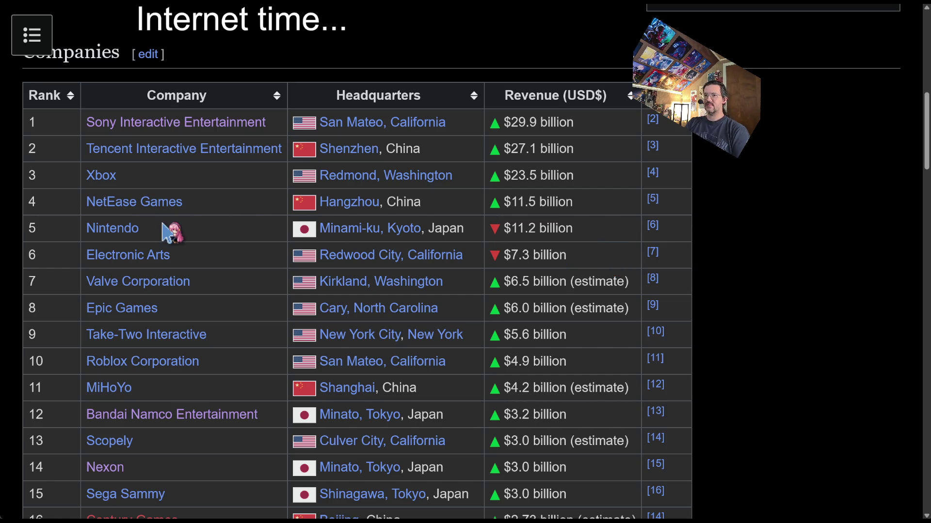
# - Briefly highlight Nintendo's row, then Valve's $6.5 billion revenue
pyautogui.tripleClick(606, 226)
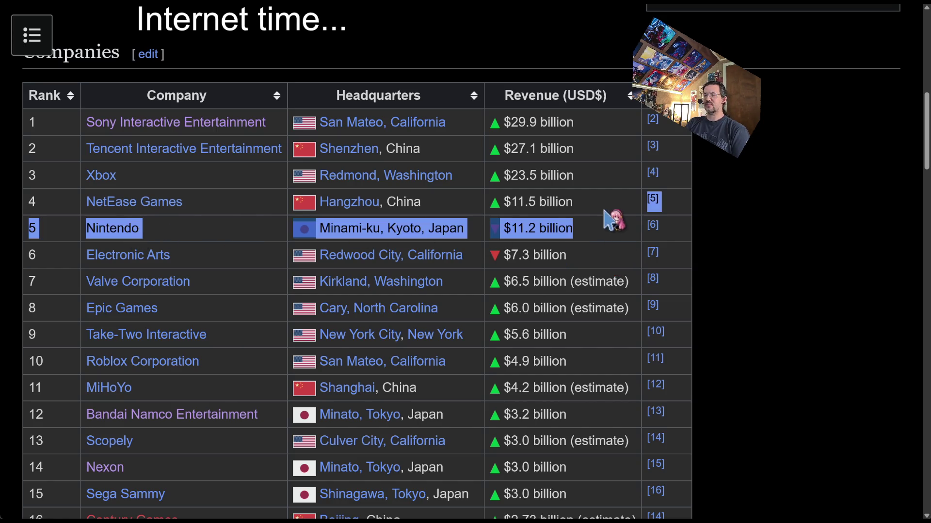
pyautogui.click(613, 209)
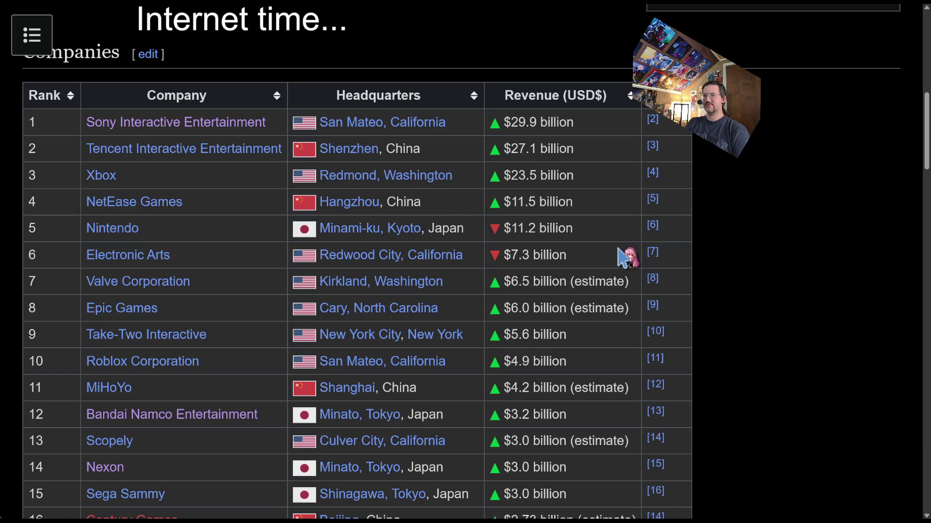
pyautogui.moveTo(509, 281); pyautogui.dragTo(565, 282)
pyautogui.click(553, 288)
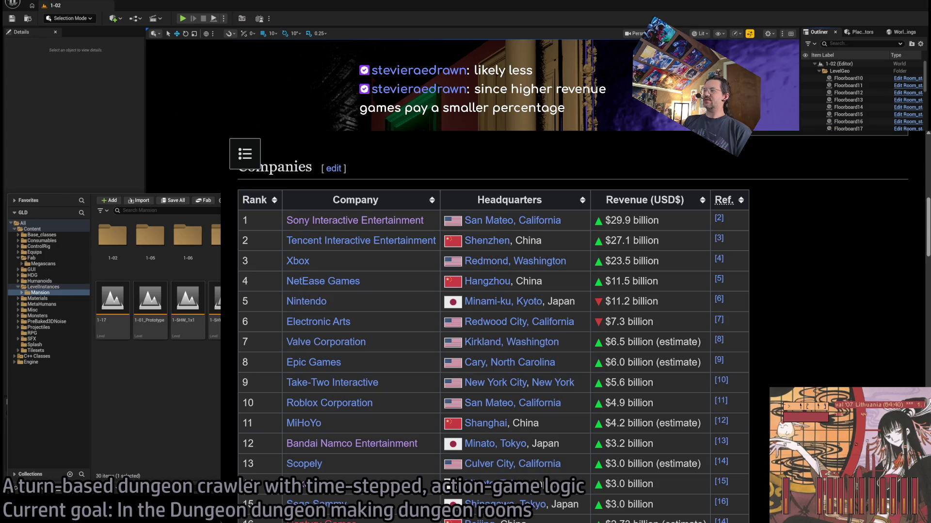
# - Return to Unreal and select the 1-03 room level in the Mansion assets
pyautogui.hotkey('alt', 'Tab')
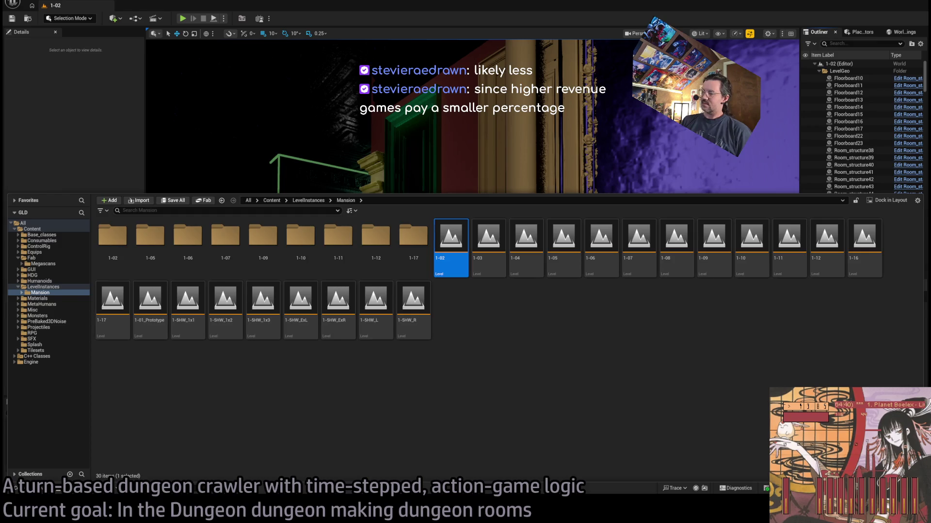
pyautogui.doubleClick(451, 237)
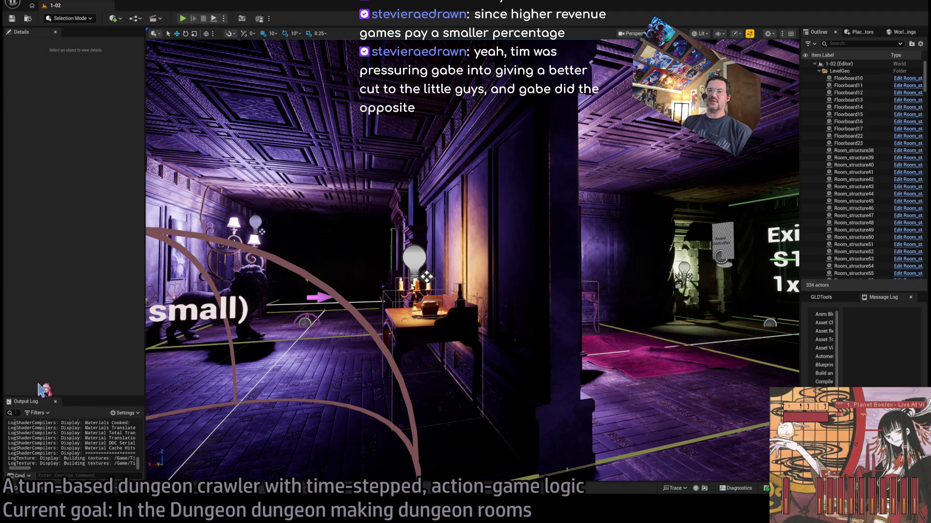
pyautogui.click(44, 491)
pyautogui.click(489, 232)
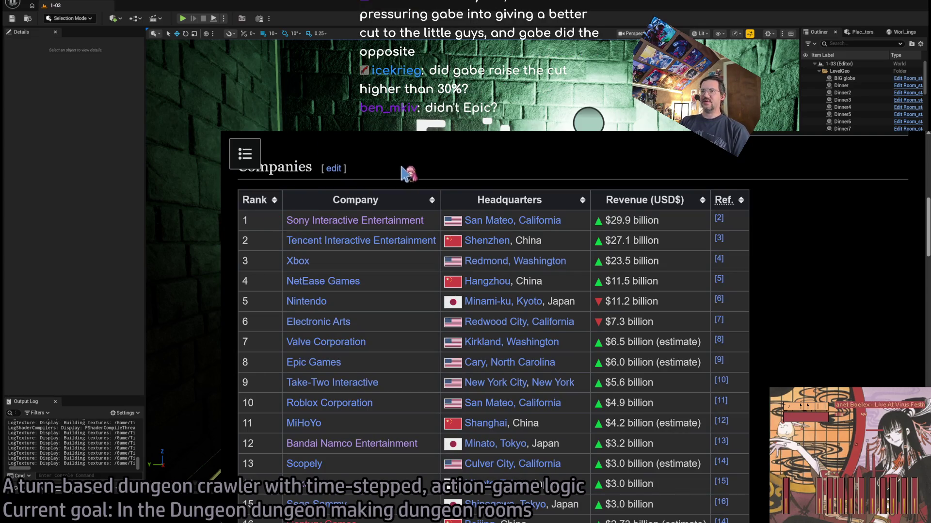
# - Highlight the Companies heading and table rows 1–7 on the revenue page
pyautogui.doubleClick(238, 181)
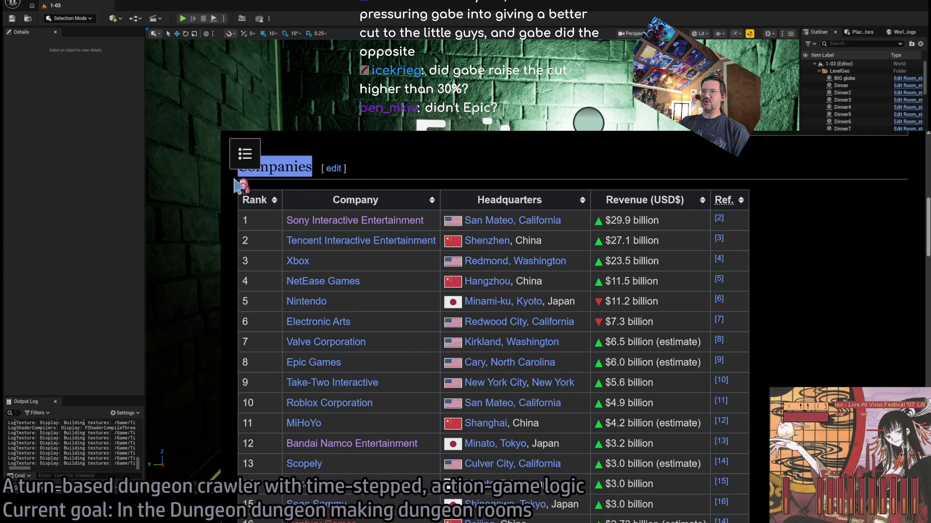
pyautogui.click(384, 177)
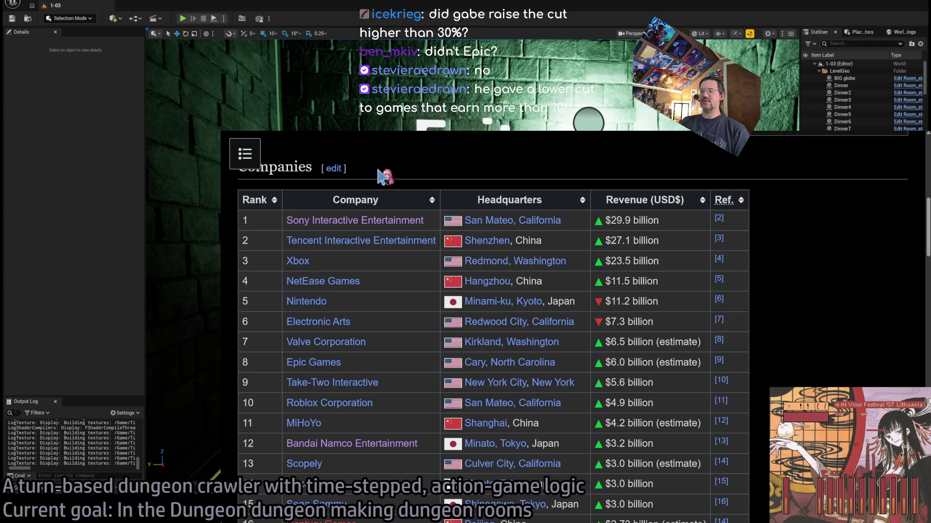
pyautogui.scroll(2, 446, 218)
pyautogui.moveTo(618, 206)
pyautogui.mouseDown()
pyautogui.moveTo(692, 318)
pyautogui.moveTo(822, 339)
pyautogui.moveTo(538, 266)
pyautogui.moveTo(237, 234)
pyautogui.mouseUp()
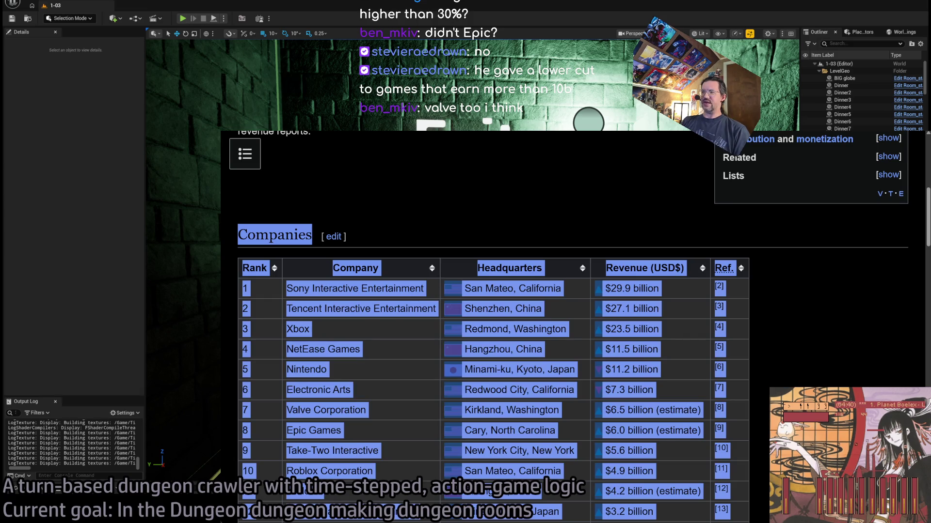
pyautogui.click(764, 424)
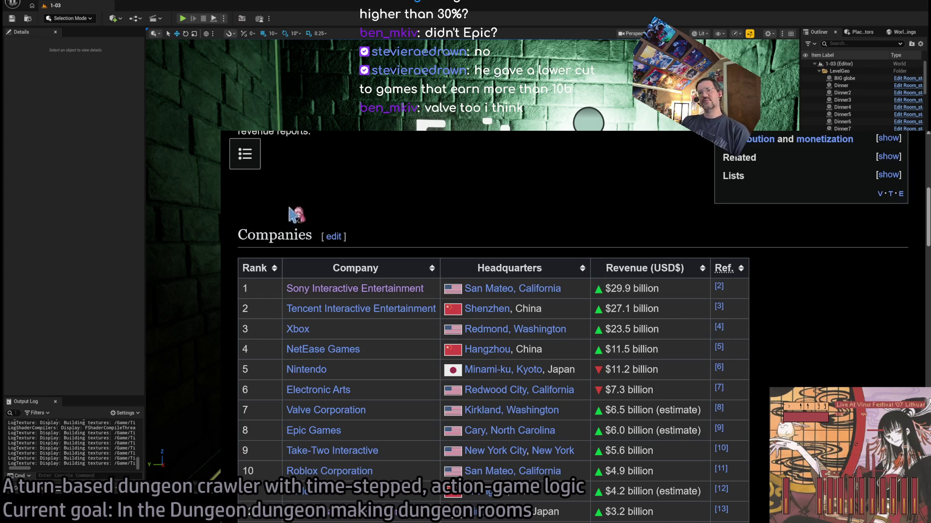
pyautogui.moveTo(239, 236)
pyautogui.mouseDown()
pyautogui.moveTo(310, 240)
pyautogui.moveTo(741, 416)
pyautogui.moveTo(239, 266)
pyautogui.moveTo(243, 232)
pyautogui.moveTo(675, 378)
pyautogui.moveTo(717, 409)
pyautogui.moveTo(245, 410)
pyautogui.moveTo(582, 412)
pyautogui.moveTo(728, 480)
pyautogui.moveTo(746, 416)
pyautogui.moveTo(246, 410)
pyautogui.moveTo(740, 415)
pyautogui.moveTo(250, 423)
pyautogui.moveTo(228, 411)
pyautogui.mouseUp()
pyautogui.click(740, 416)
pyautogui.doubleClick(239, 225)
pyautogui.click(727, 419)
# - Highlight row 7, Valve Corporation, across the full table, then deselect it
pyautogui.click(245, 411)
pyautogui.click(740, 416)
pyautogui.rightClick(213, 411)
pyautogui.moveTo(722, 411); pyautogui.dragTo(245, 411)
pyautogui.hotkey('alt', 'Tab')
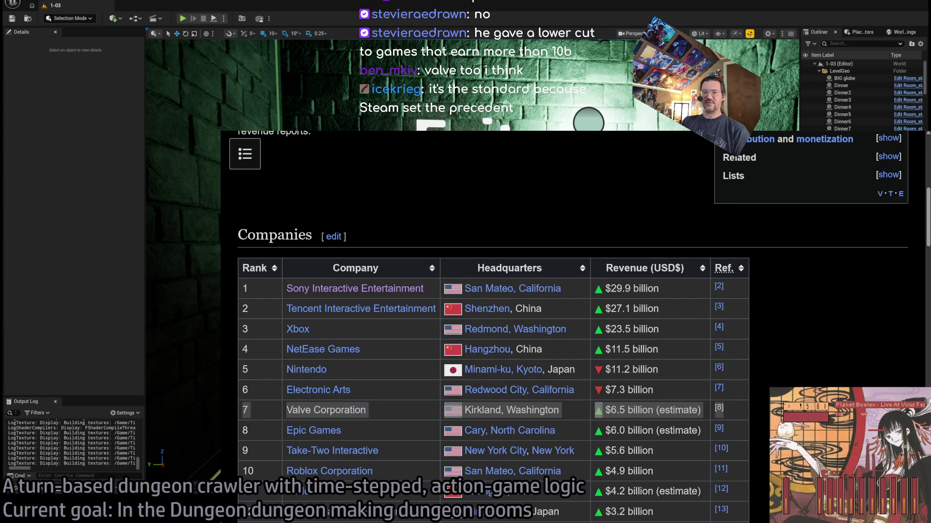
pyautogui.click(248, 409)
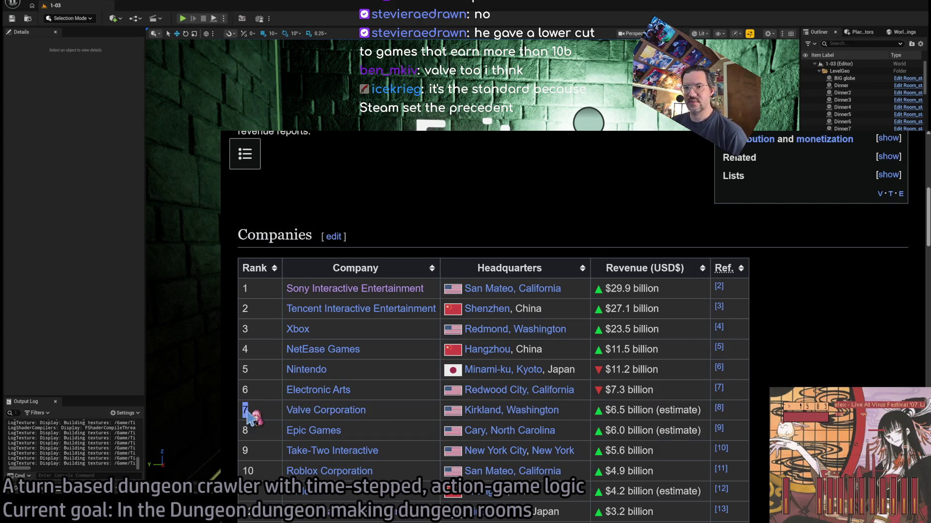
pyautogui.moveTo(248, 410); pyautogui.dragTo(731, 416)
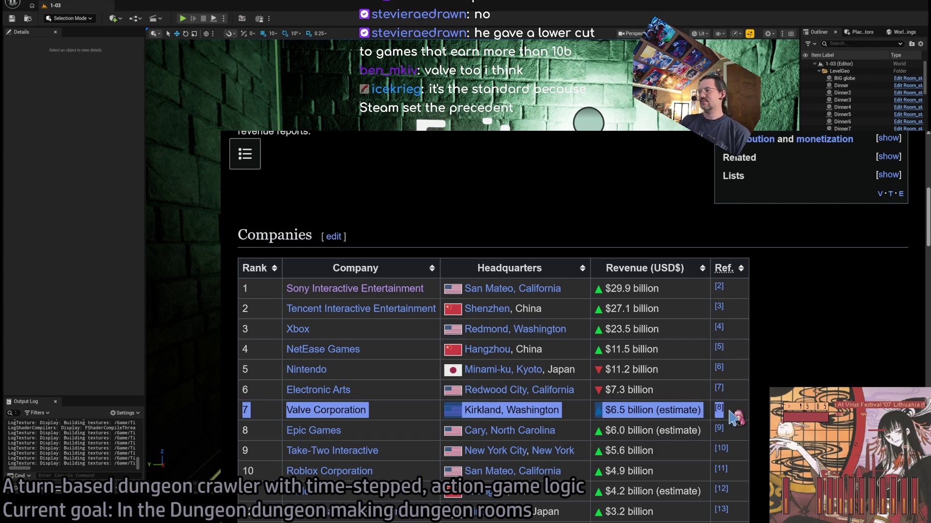
pyautogui.click(744, 418)
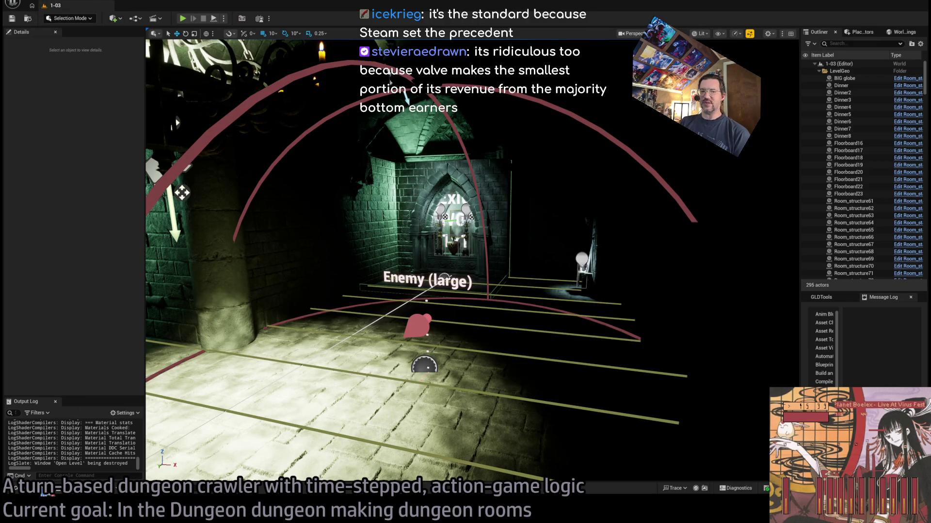
# - Show the Mansion level assets and step to the 1-04 level
pyautogui.click(42, 488)
pyautogui.press('Right')
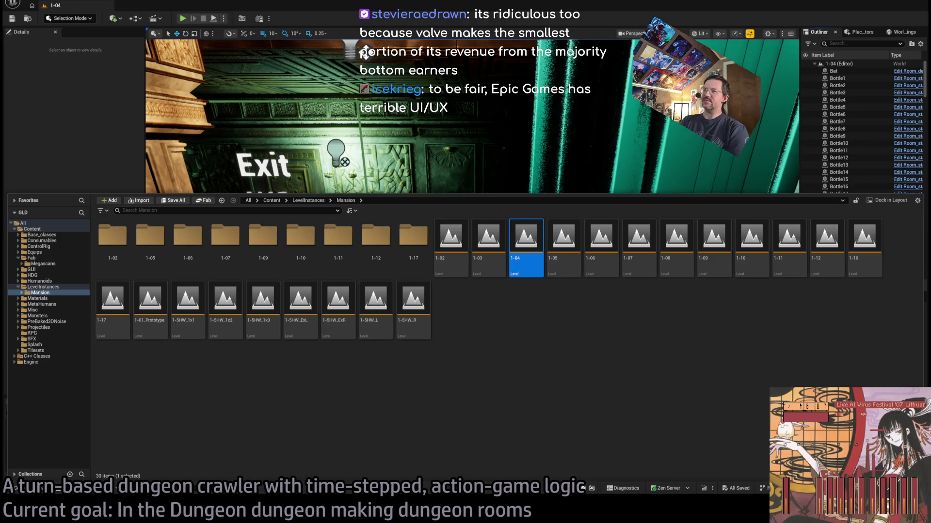
# - Hide the Content Drawer and orbit from the Exit wall to the red staircase and chandelier
pyautogui.hotkey('ctrl', 'space')
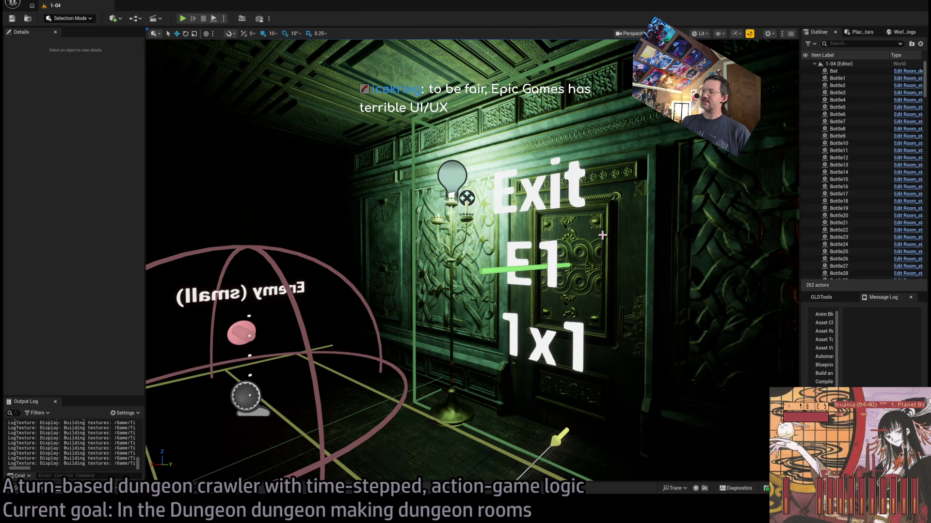
pyautogui.moveTo(602, 235); pyautogui.dragTo(688, 240)
pyautogui.moveTo(548, 248)
pyautogui.mouseDown()
pyautogui.moveTo(534, 245)
pyautogui.moveTo(547, 248)
pyautogui.mouseUp()
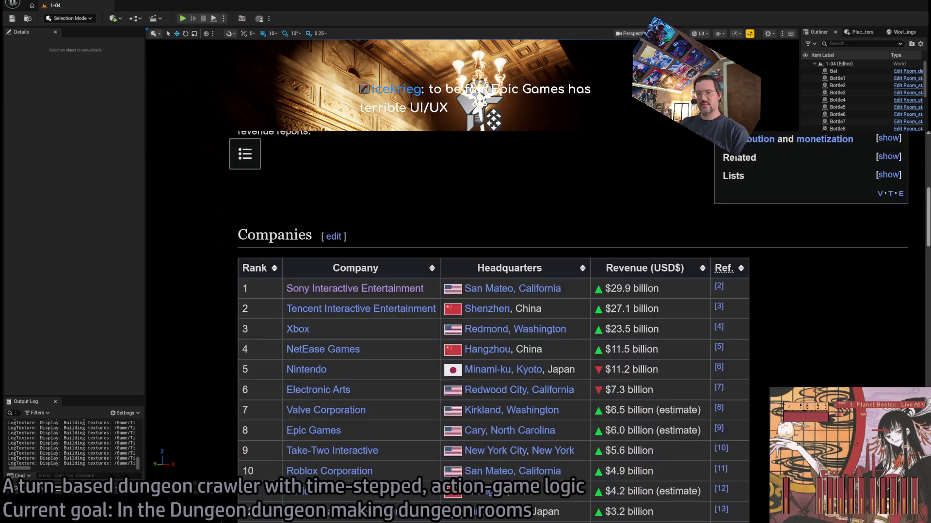
pyautogui.scroll(-1, 439, 222)
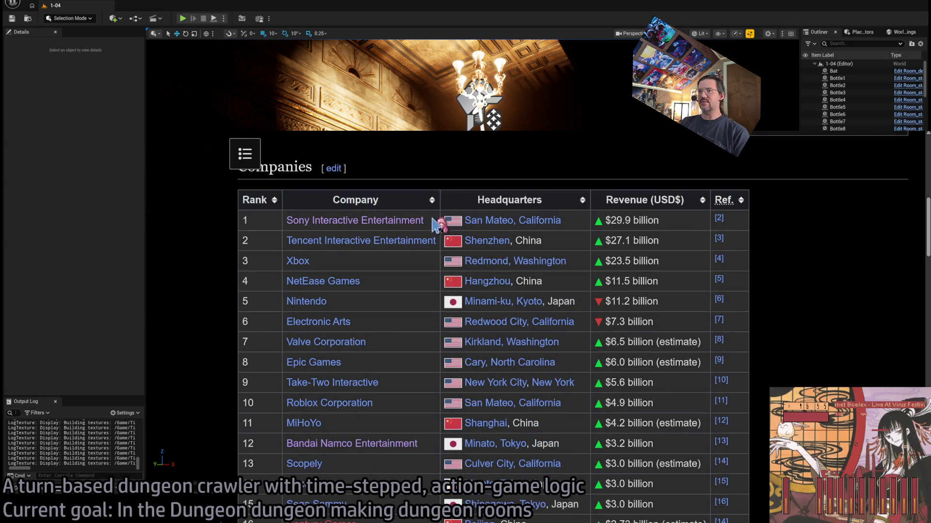
pyautogui.scroll(2, 426, 241)
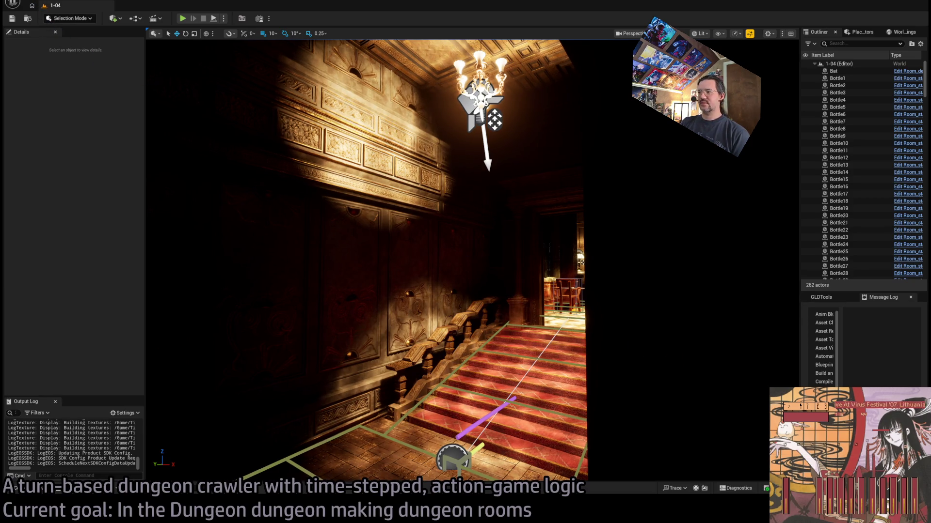
# - Select the SM_Wall_Standard90D7 wall, then load the 1-05 and later 1-06 Mansion levels
pyautogui.click(568, 280)
pyautogui.click(41, 491)
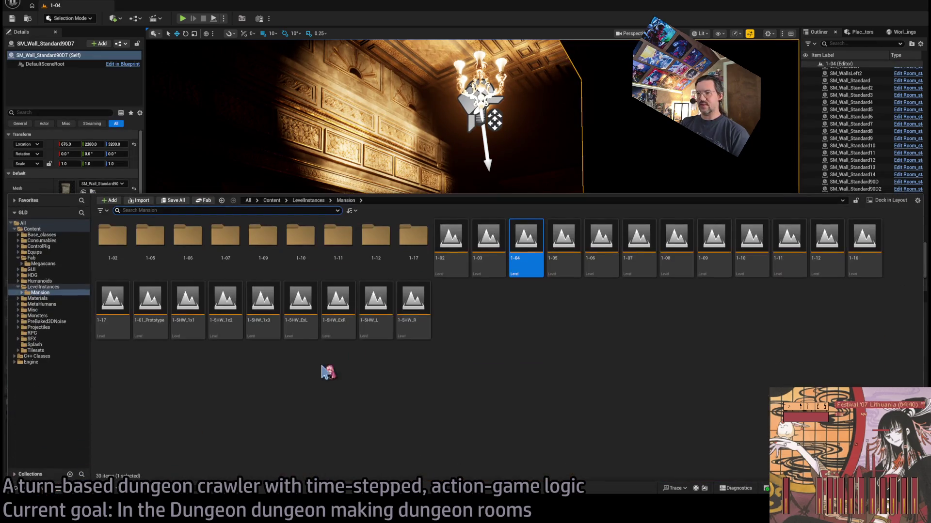
pyautogui.click(561, 249)
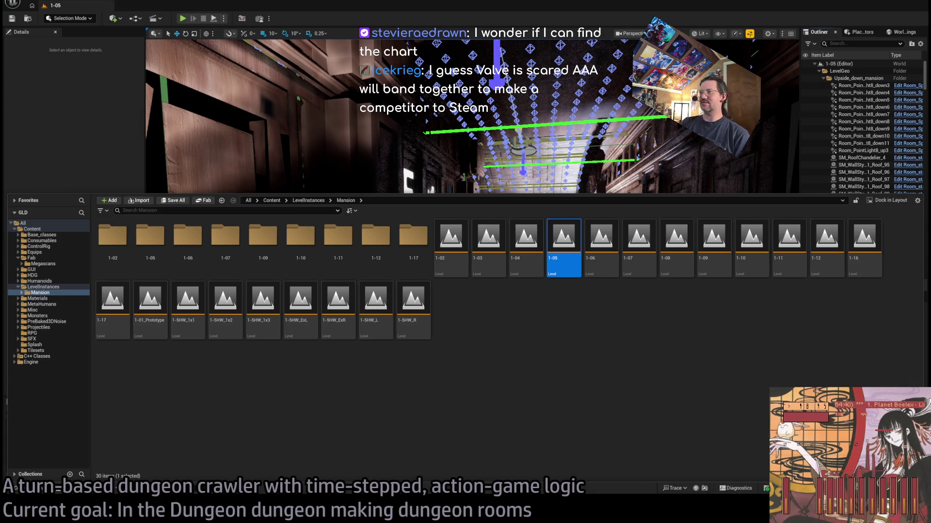
pyautogui.click(602, 235)
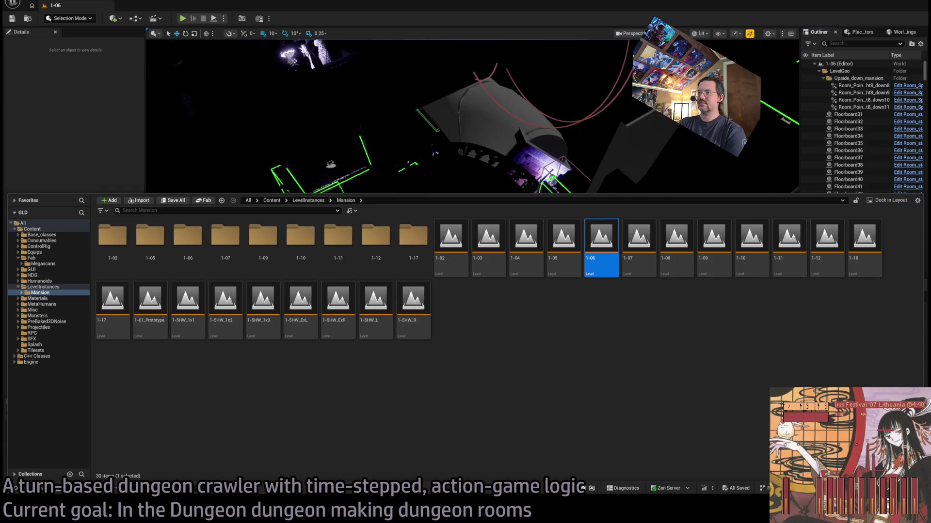
# - Orbit the 1-06 level in Unlit view to see its wooden rooms
pyautogui.moveTo(557, 145); pyautogui.dragTo(592, 116)
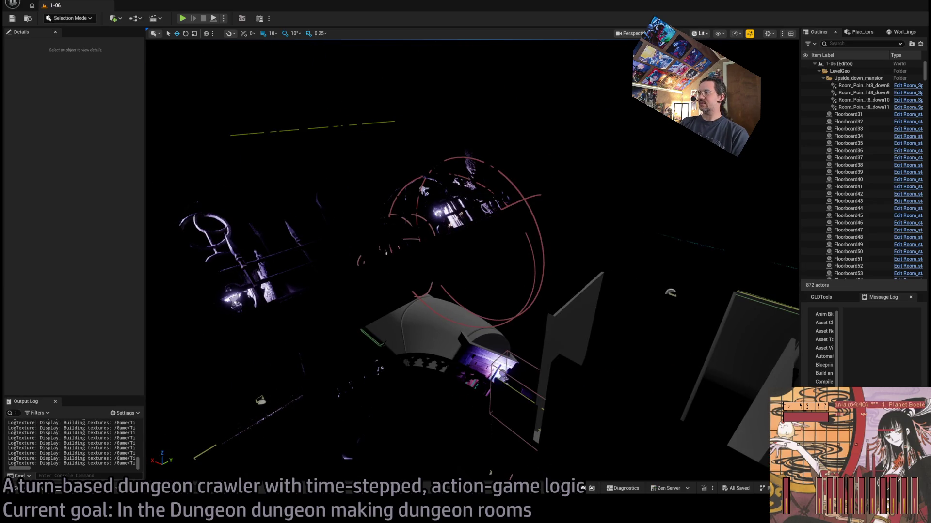
pyautogui.hotkey('alt', '3')
pyautogui.moveTo(533, 223); pyautogui.dragTo(485, 199)
# - Reopen the Mansion level assets and step to the 1-07 level
pyautogui.click(38, 491)
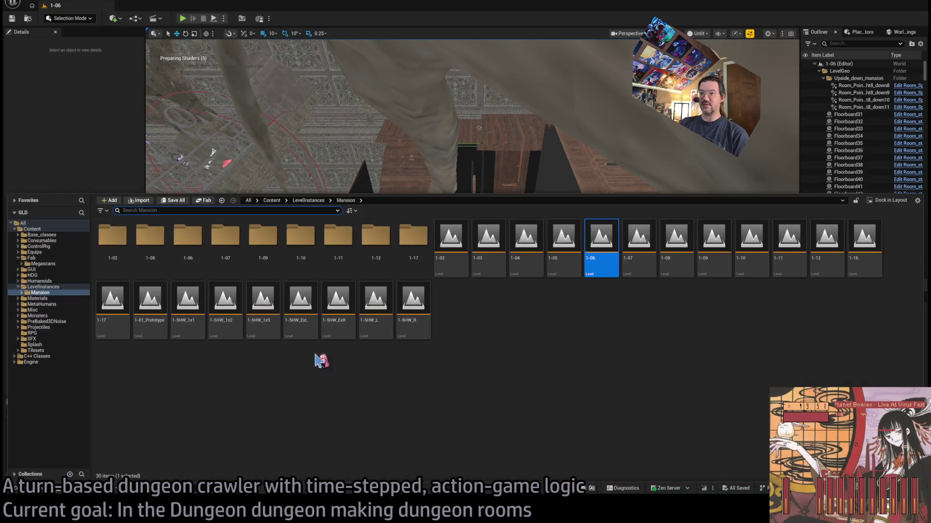
pyautogui.click(538, 190)
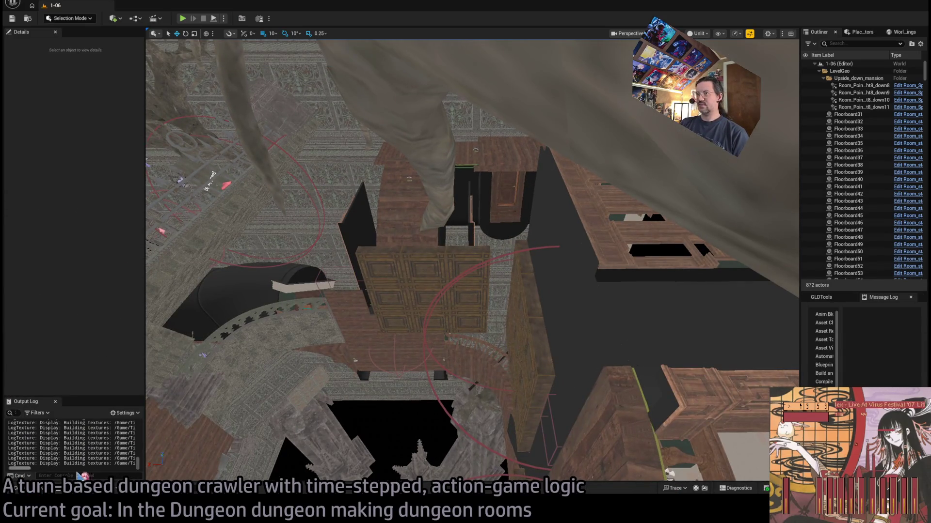
pyautogui.click(39, 490)
pyautogui.press('Right')
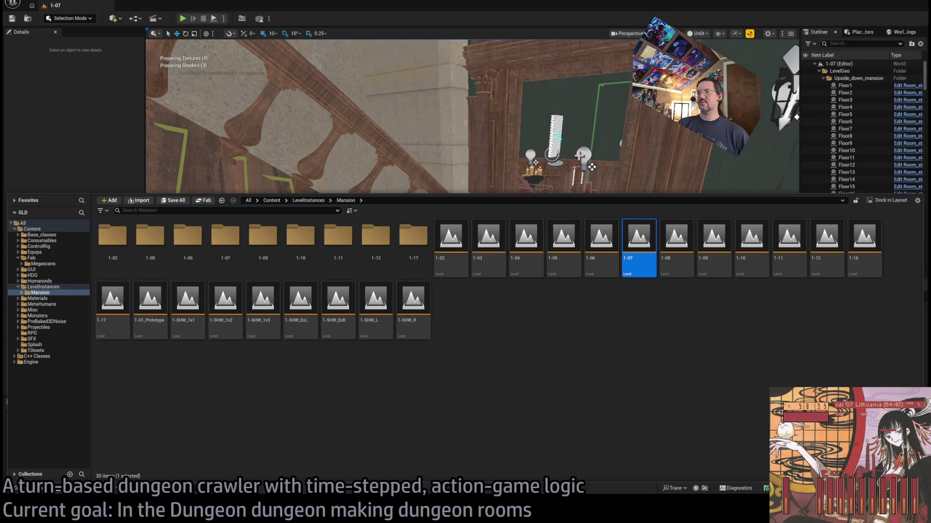
# - Open the 1-08 level from LevelInstances/Mansion in place of the 1-07 room
pyautogui.click(42, 489)
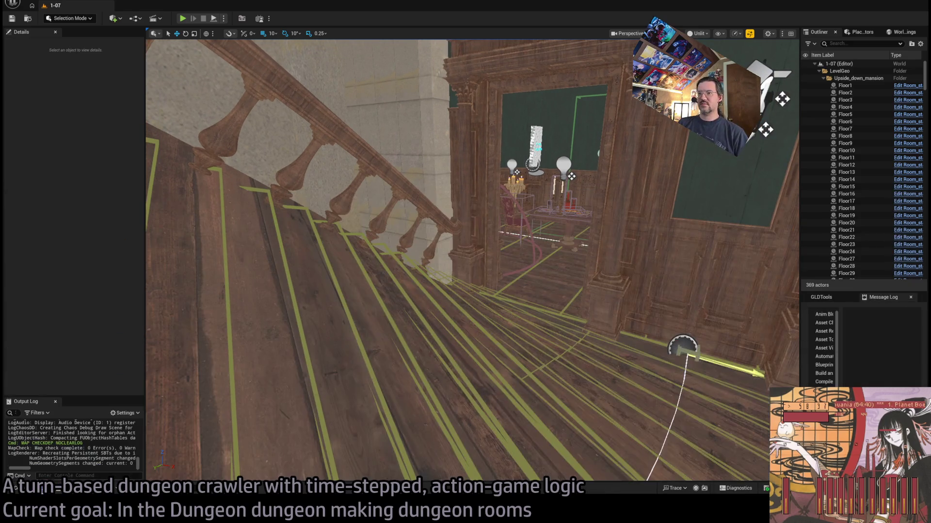
pyautogui.click(48, 491)
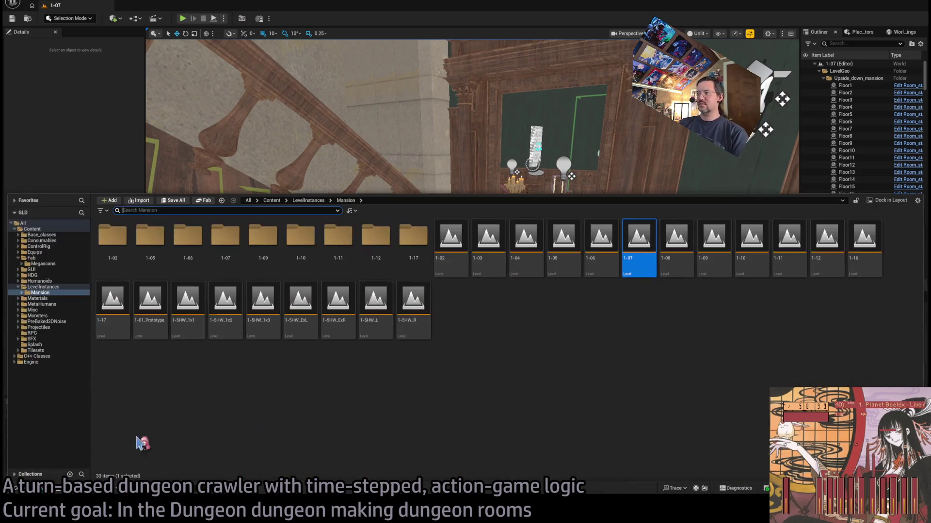
pyautogui.click(683, 246)
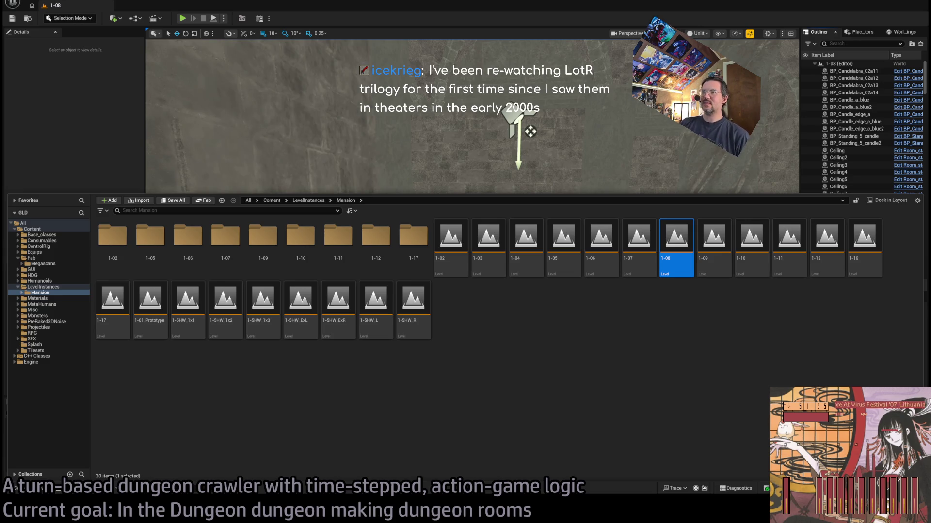
# - Inspect the 1-08 room with the Content Drawer hidden, then select the 1-09 level in Mansion
pyautogui.hotkey('ctrl', 'space')
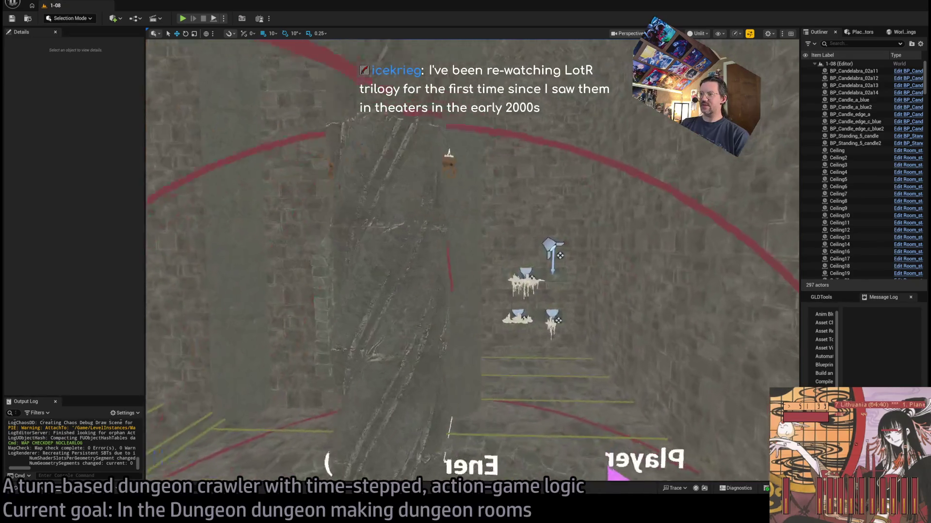
pyautogui.hotkey('ctrl', 'space')
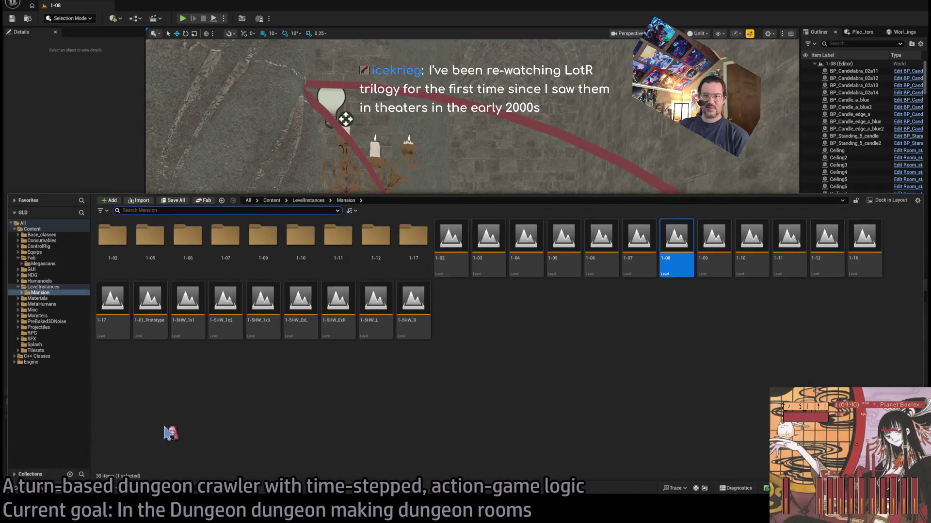
pyautogui.click(717, 246)
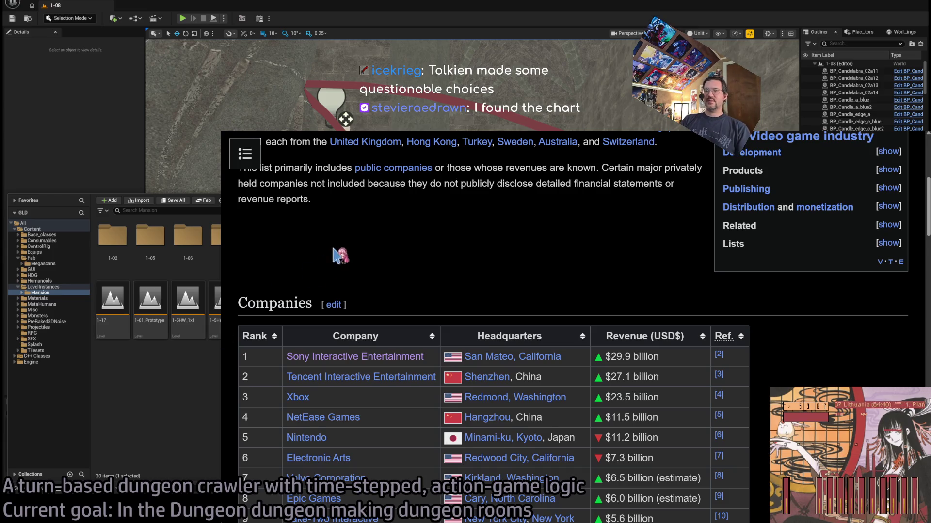
pyautogui.scroll(5, 339, 257)
pyautogui.scroll(-15, 339, 298)
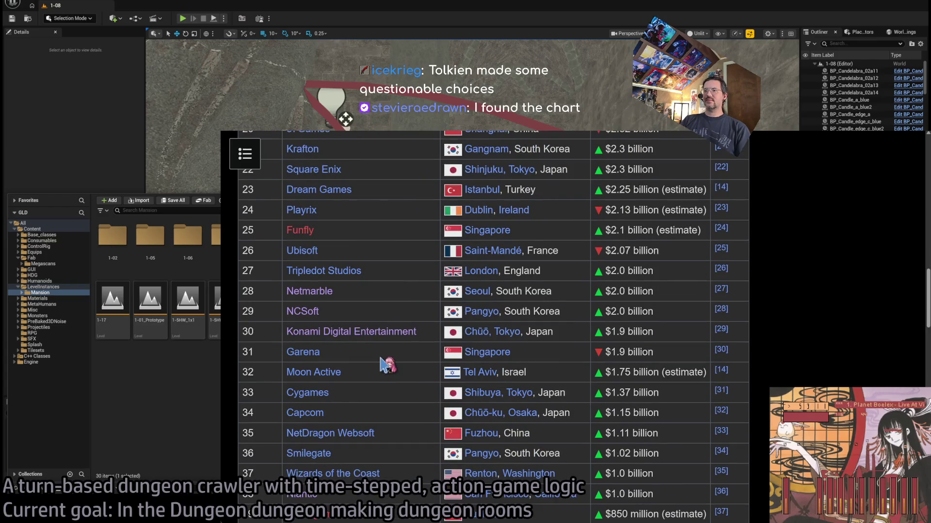
pyautogui.scroll(2, 386, 366)
pyautogui.click(338, 341)
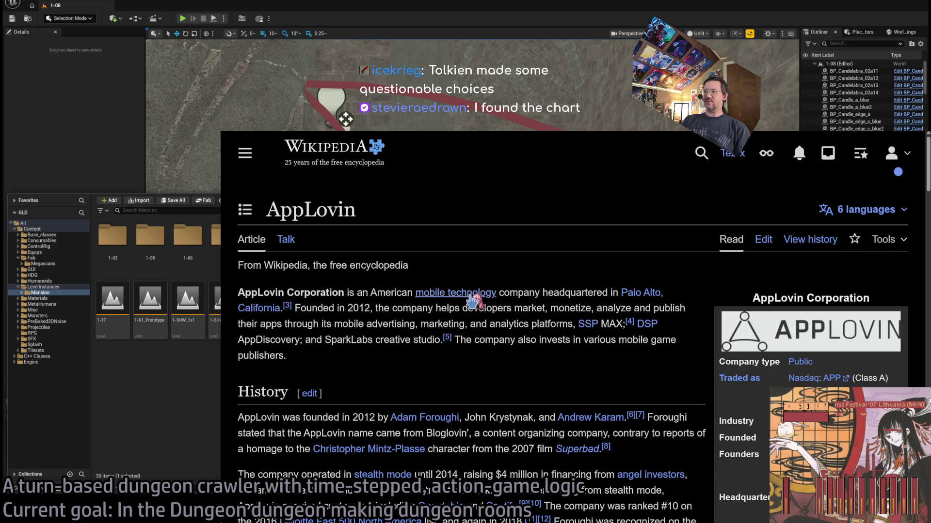
pyautogui.scroll(-1, 538, 311)
pyautogui.scroll(-2, 450, 300)
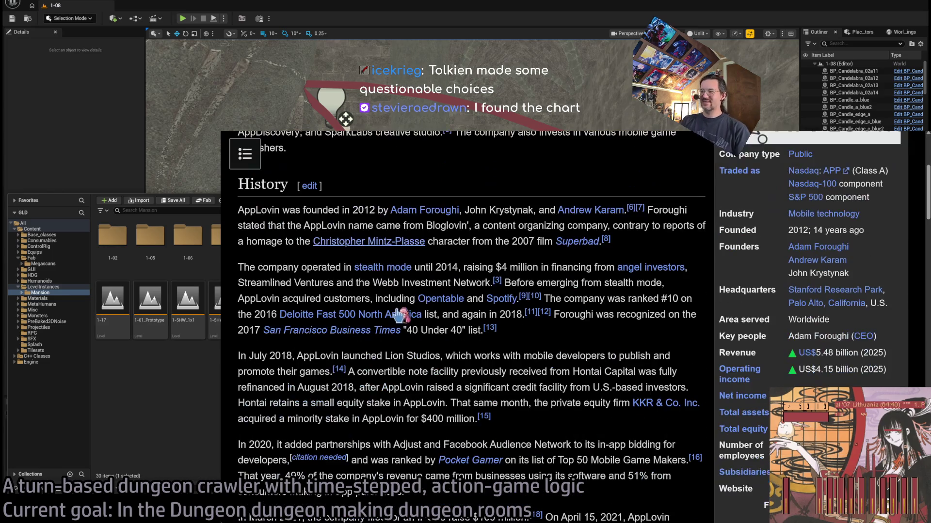
pyautogui.hotkey('ctrl', 'Tab')
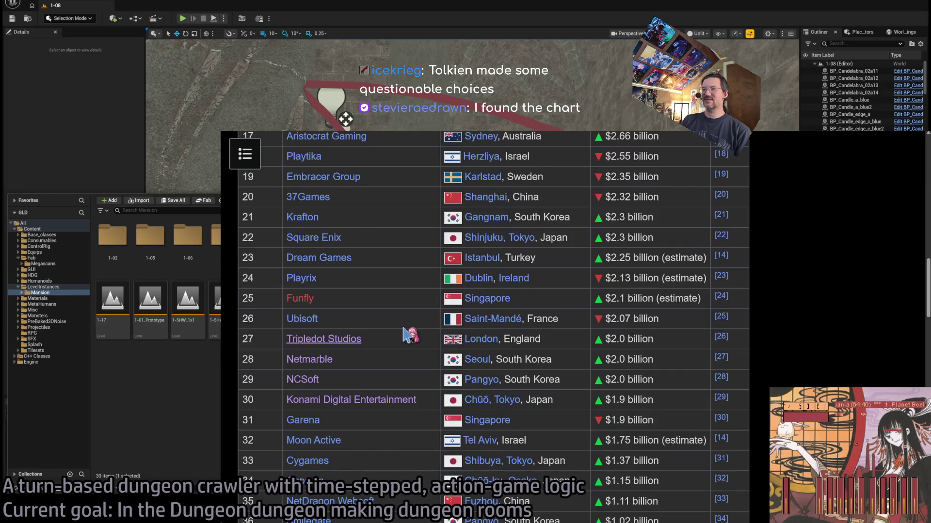
pyautogui.scroll(1, 412, 339)
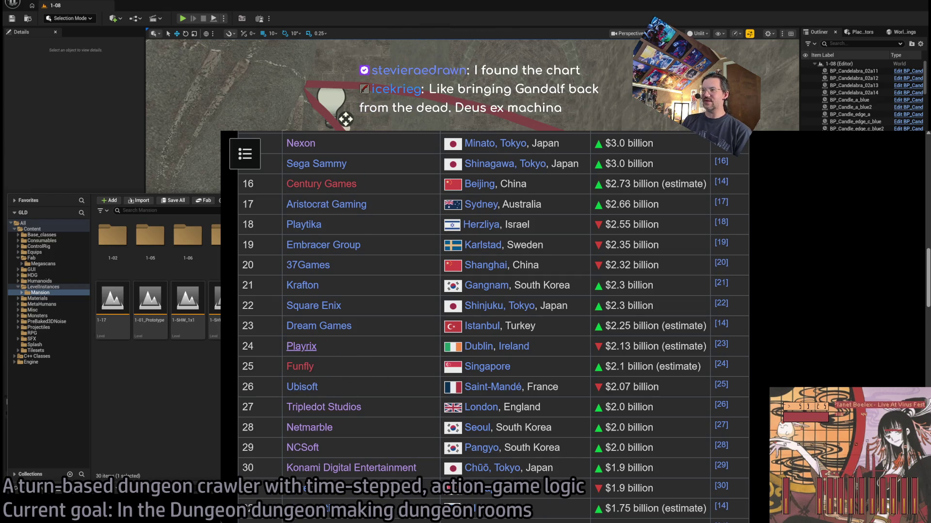
pyautogui.click(301, 346)
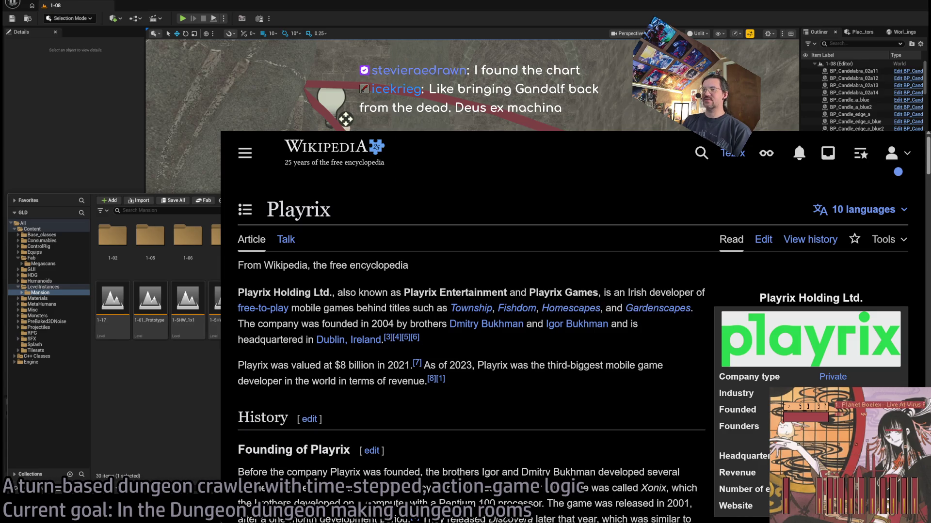
pyautogui.hotkey('alt', 'Left')
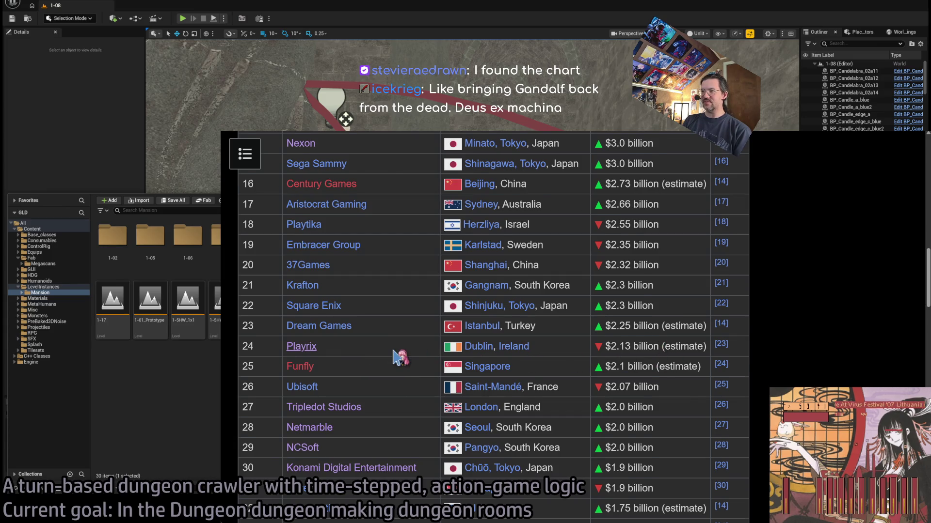
# - Highlight and clear the Dream Games row in the revenue table, then open a new tab
pyautogui.scroll(1, 400, 358)
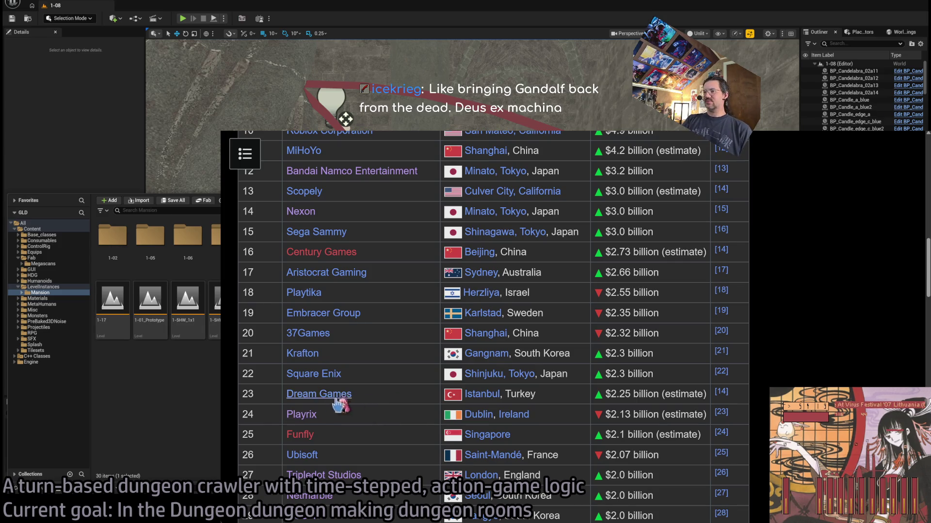
pyautogui.moveTo(275, 401)
pyautogui.mouseDown()
pyautogui.moveTo(758, 400)
pyautogui.moveTo(732, 401)
pyautogui.mouseUp()
pyautogui.click(285, 400)
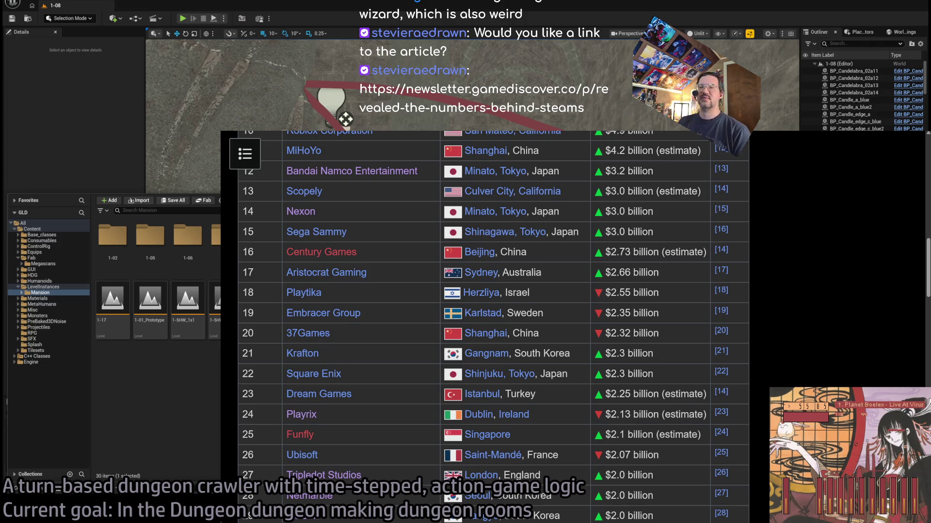
pyautogui.hotkey('ctrl', 't')
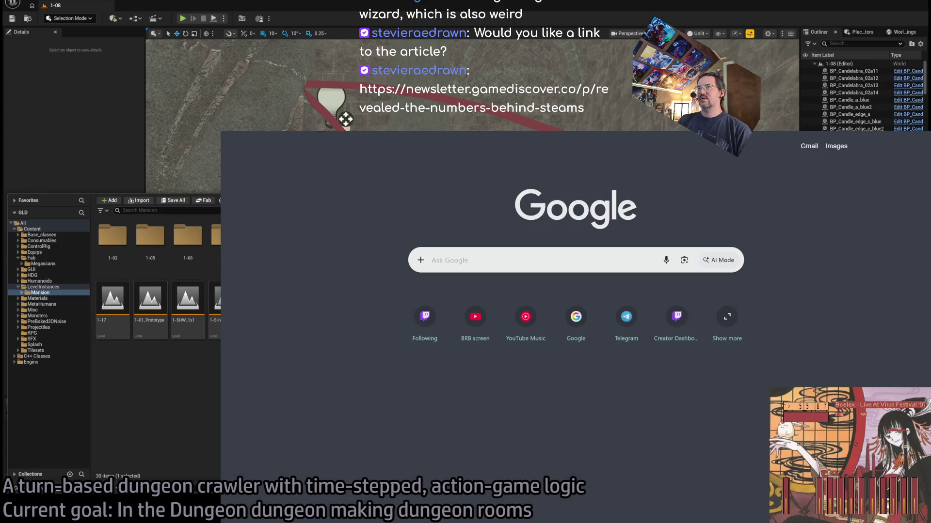
# - Load the GameDiscoverCo '24% cut' article from the pasted URL and enlarge the page
pyautogui.hotkey('ctrl', 'v')
pyautogui.press('Return')
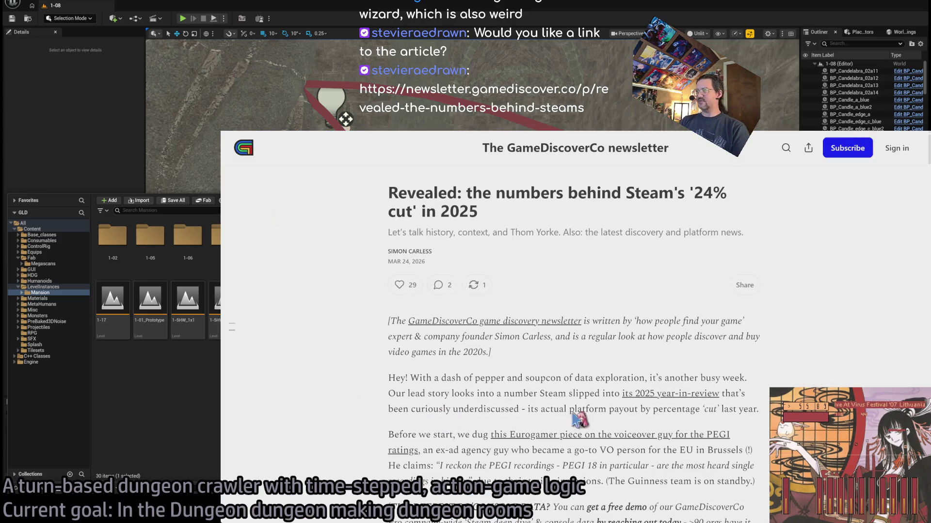
pyautogui.hotkey('ctrl', '+')
pyautogui.hotkey('ctrl', '+')
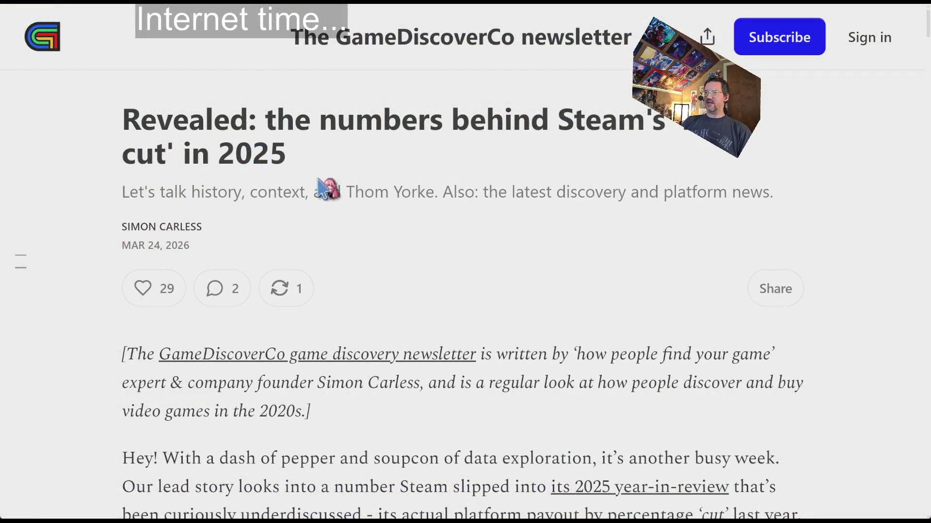
# - Autoscroll down to the Cat Parents wishlist-velocity chart, then open a new tab
pyautogui.middleClick(368, 174)
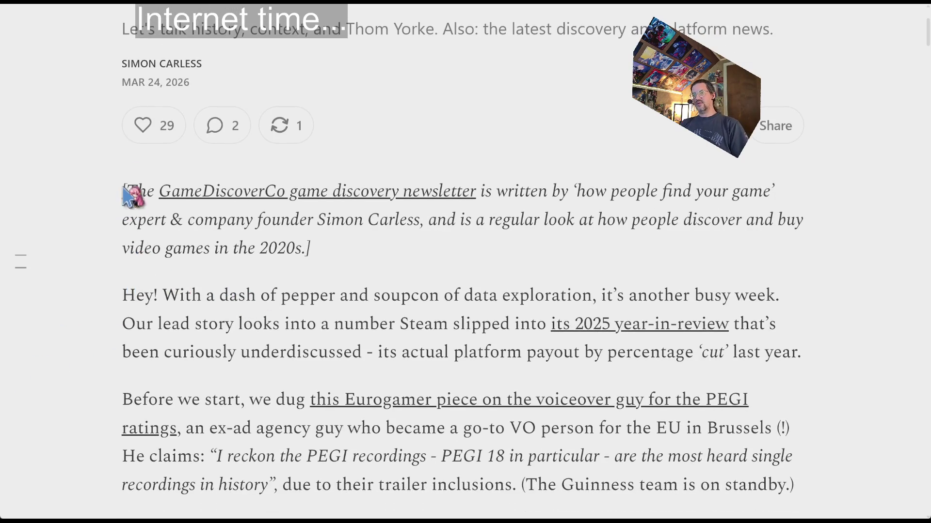
pyautogui.middleClick(462, 145)
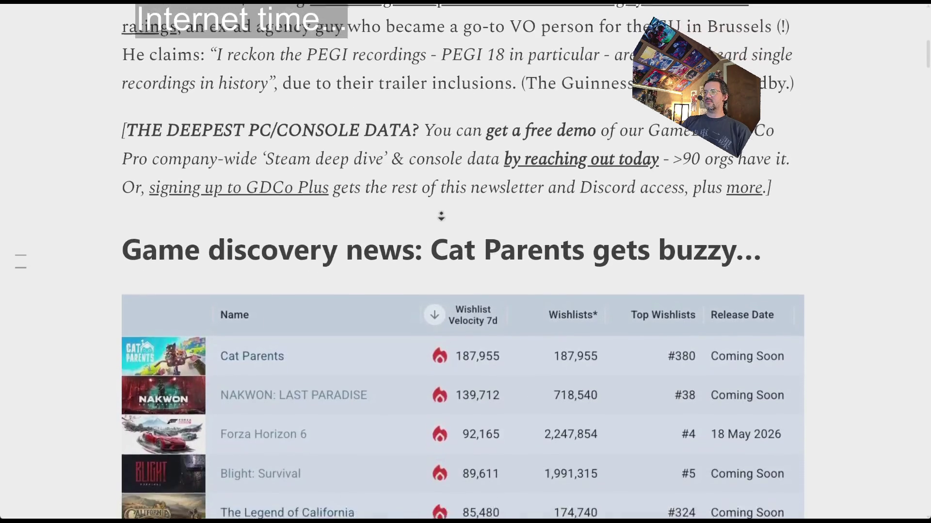
pyautogui.middleClick(420, 165)
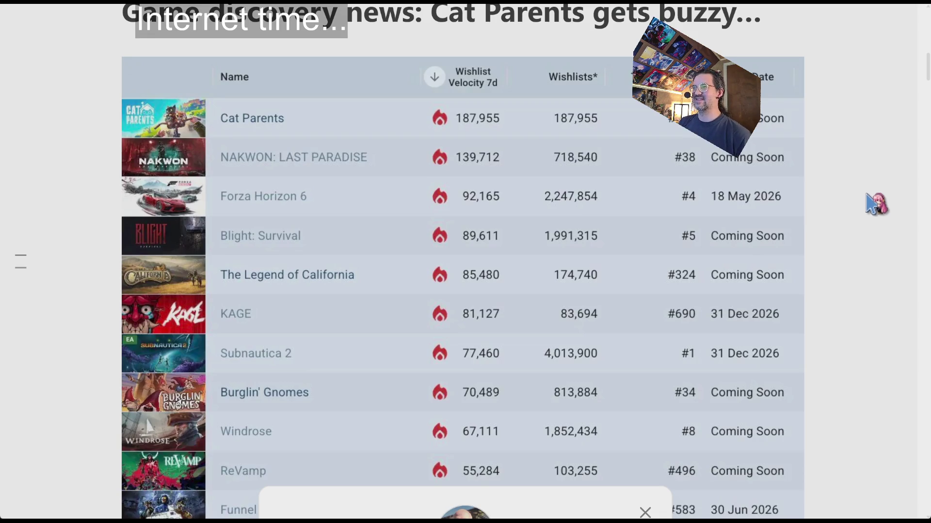
pyautogui.hotkey('ctrl', 't')
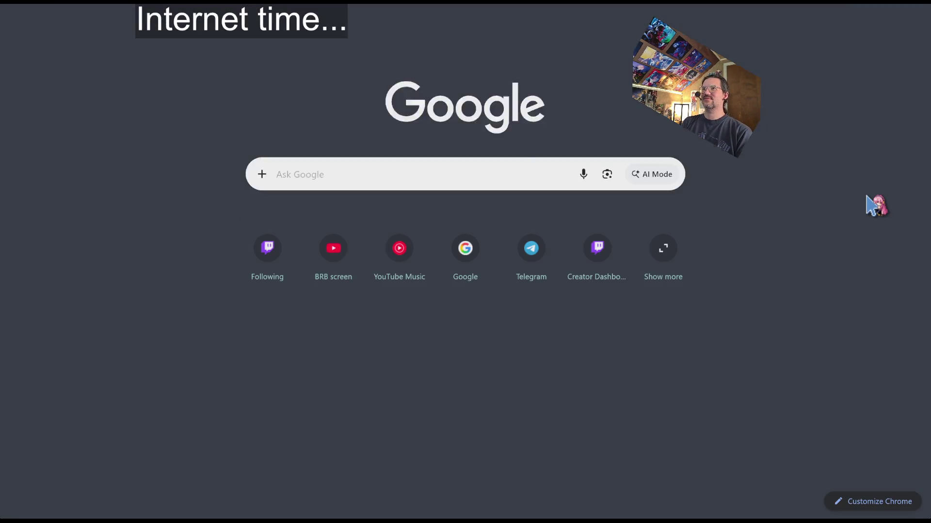
# - Search for 'cat parents' and play the trailer on its Steam store page
pyautogui.write('cat parents')
pyautogui.press('Return')
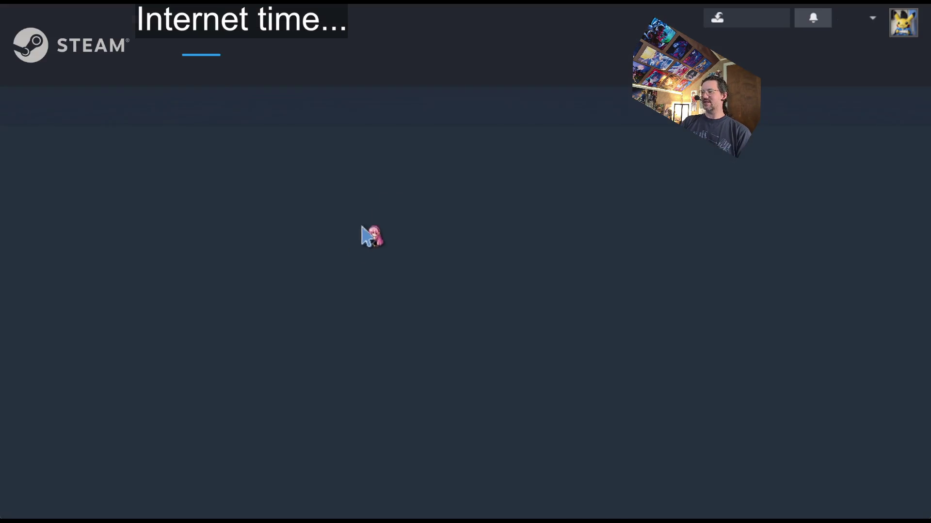
pyautogui.scroll(-2, 437, 271)
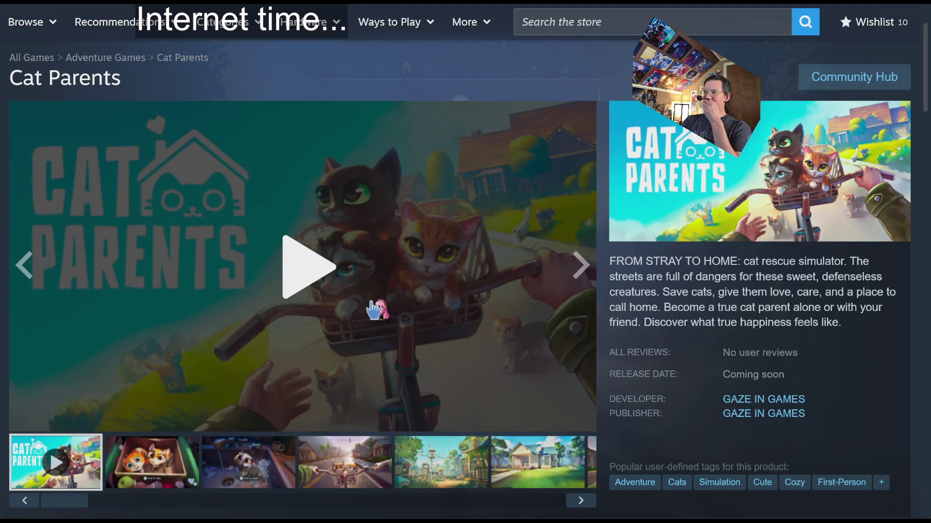
pyautogui.click(359, 288)
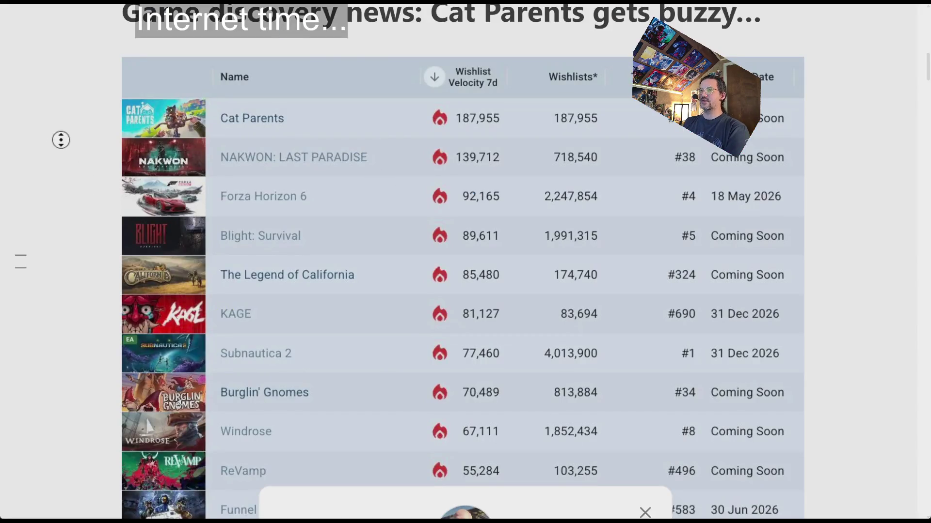
# - Dismiss the subscribe popup, scroll the newsletter, and follow Valve's year-in-review link to Steam
pyautogui.scroll(-10, 61, 140)
pyautogui.press('Escape')
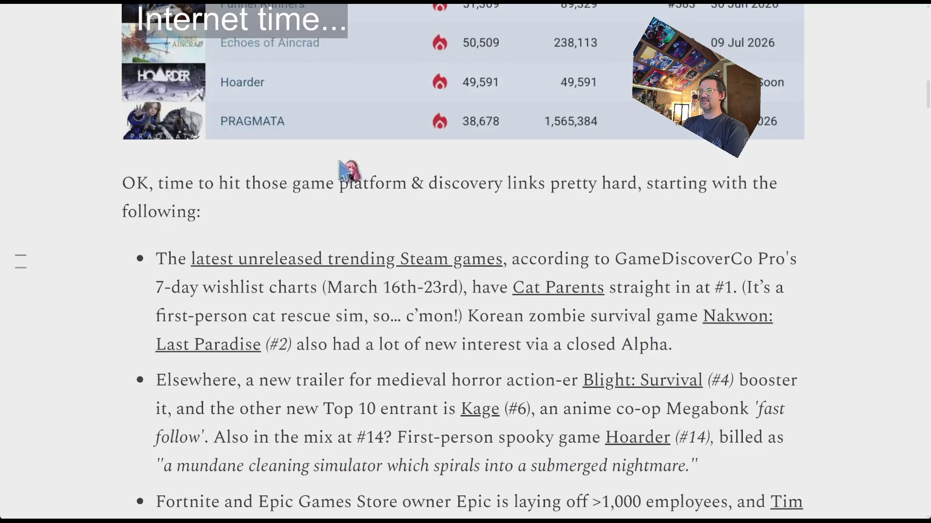
pyautogui.scroll(-3, 119, 224)
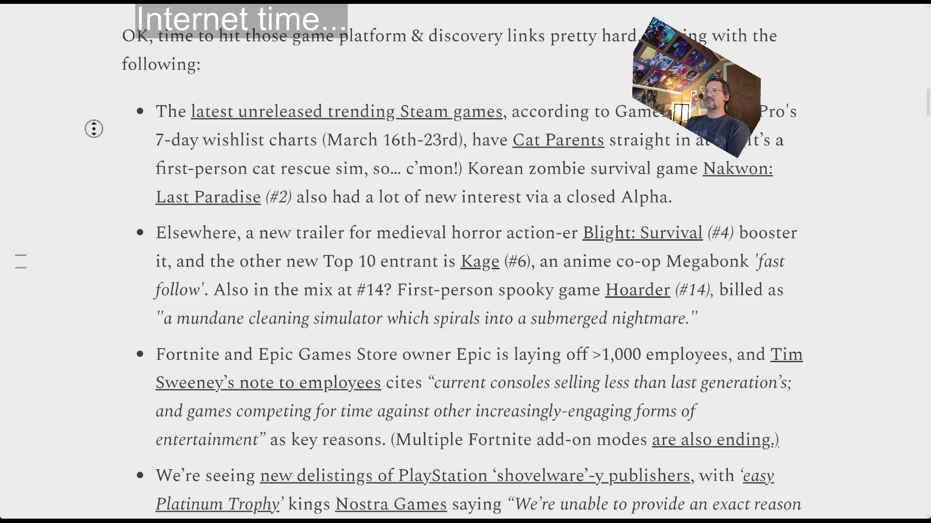
pyautogui.scroll(-4, 93, 129)
pyautogui.scroll(-10, 87, 201)
pyautogui.scroll(-11, 87, 237)
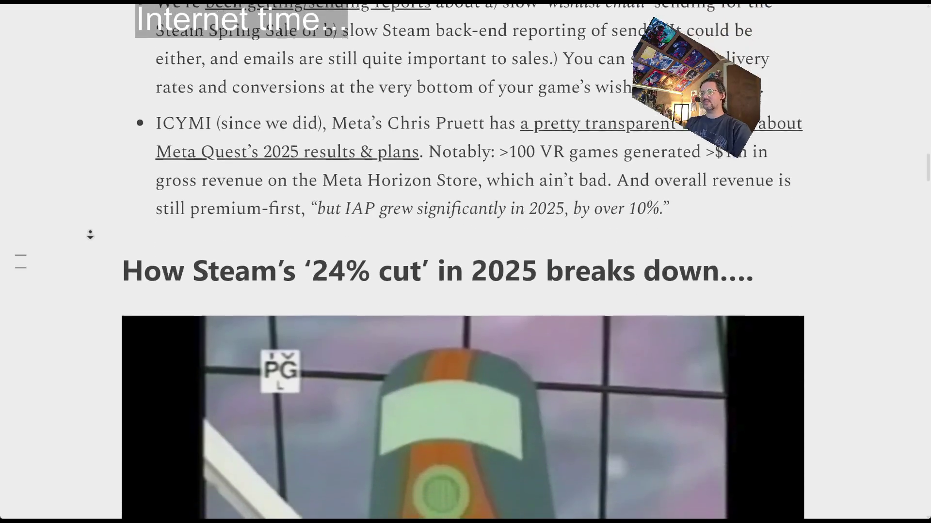
pyautogui.scroll(-11, 90, 235)
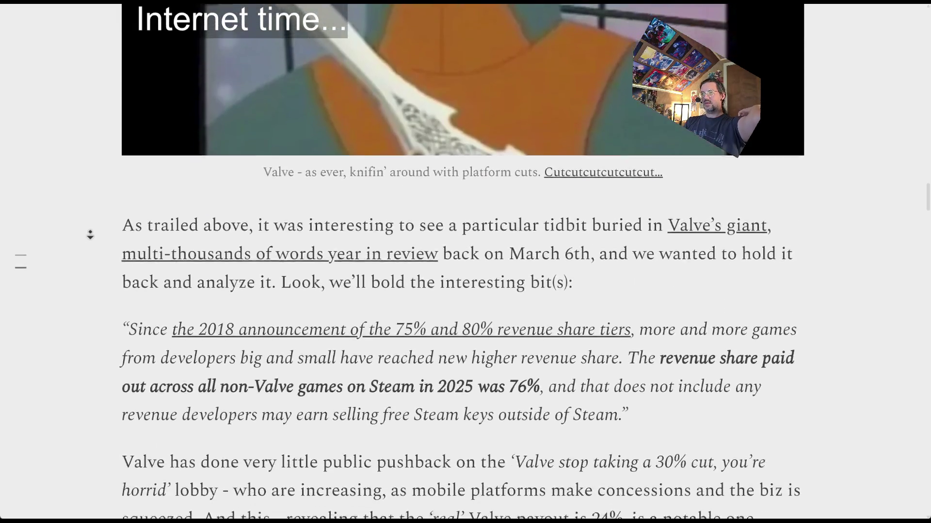
pyautogui.scroll(-4, 90, 235)
pyautogui.scroll(2, 97, 240)
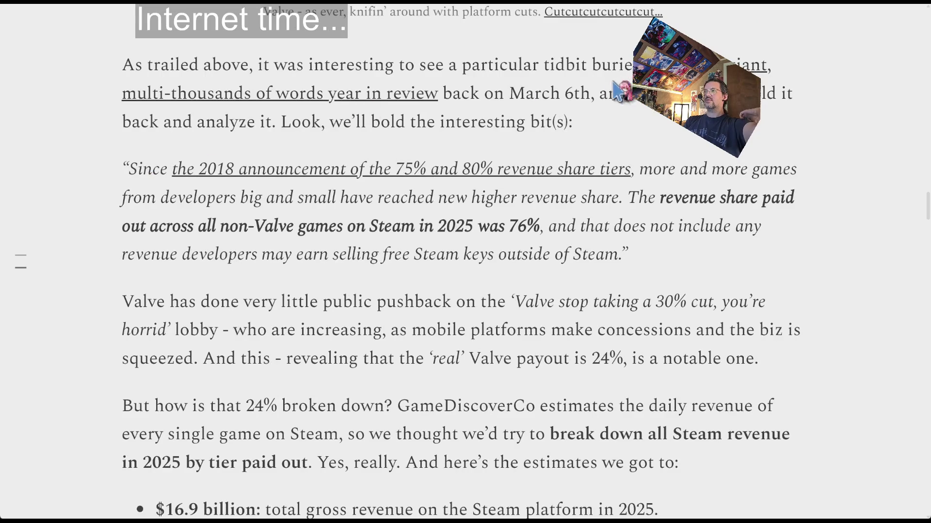
pyautogui.middleClick(70, 214)
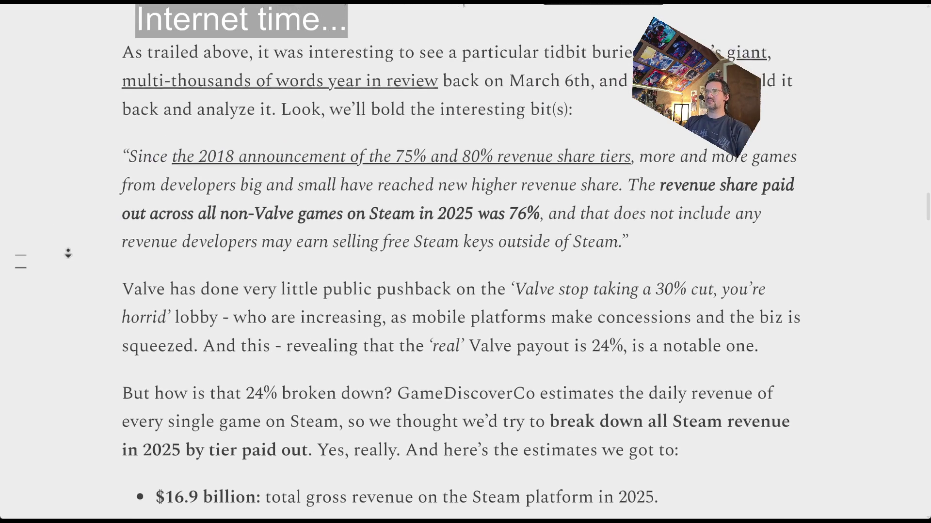
pyautogui.click(145, 216)
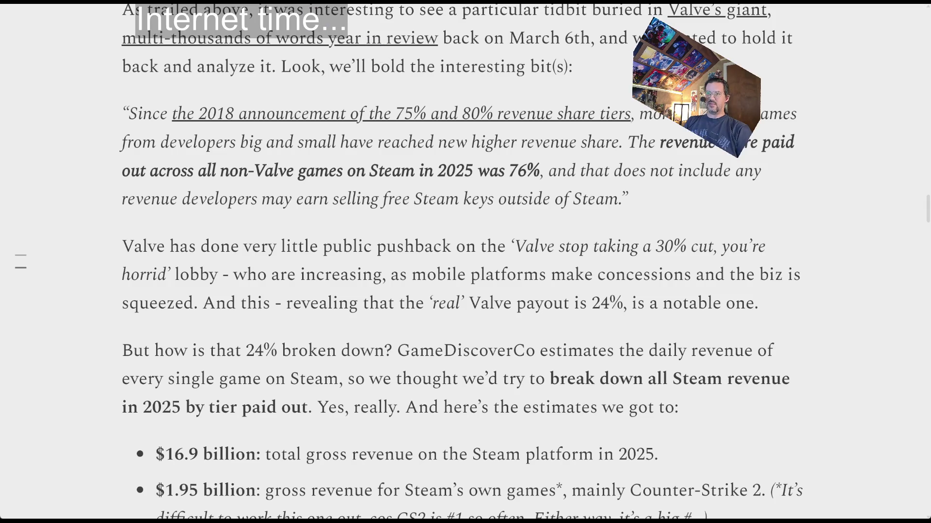
pyautogui.scroll(-5, 146, 281)
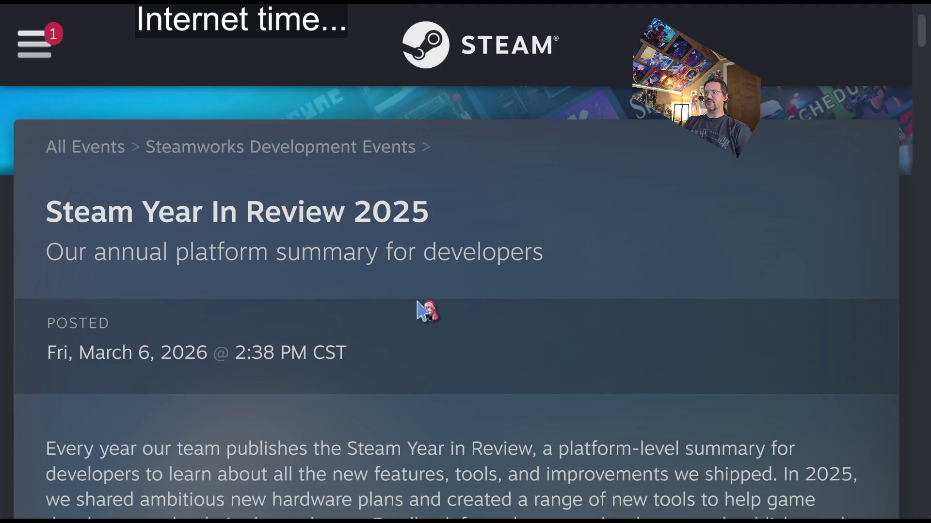
# - Skim the Steam Year In Review 2025 post zoomed out, then return to the newsletter
pyautogui.scroll(-4, 416, 305)
pyautogui.scroll(4, 421, 334)
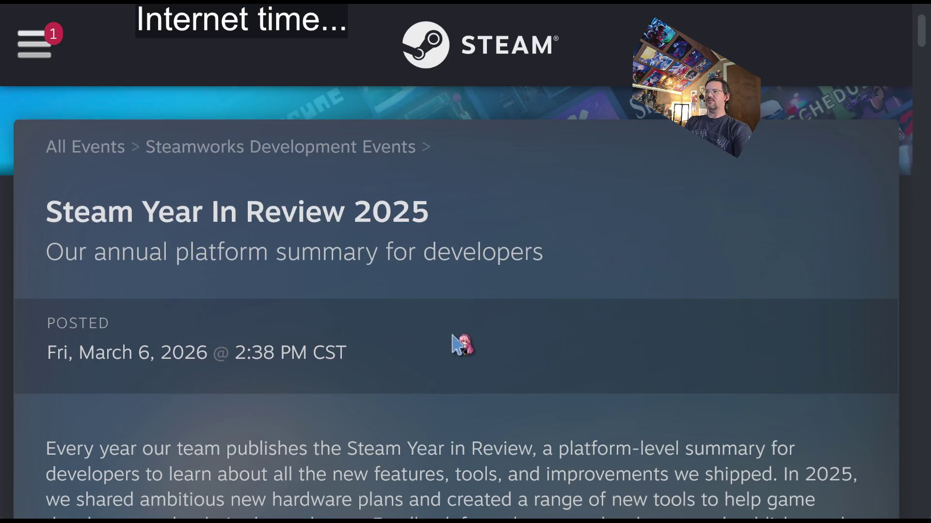
pyautogui.hotkey('ctrl', '-')
pyautogui.hotkey('ctrl', '-')
pyautogui.scroll(-10, 443, 320)
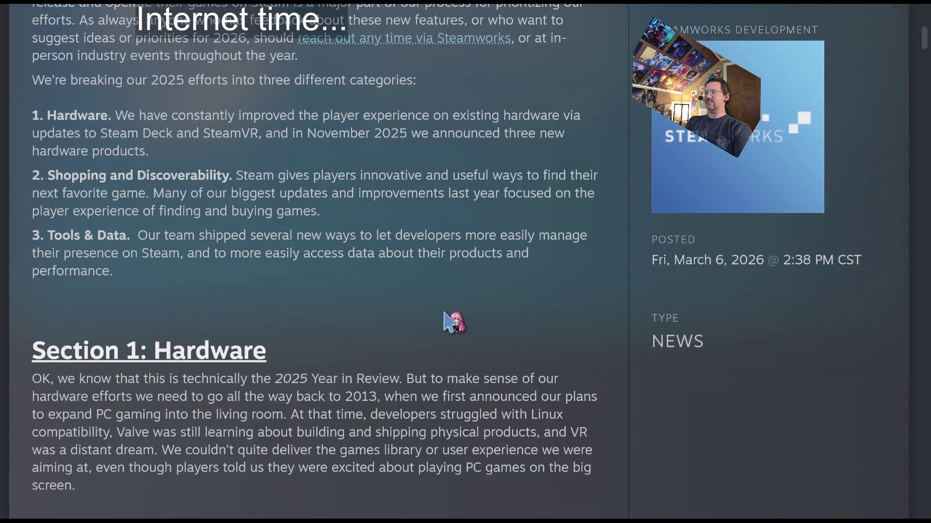
pyautogui.hotkey('ctrl', 'Tab')
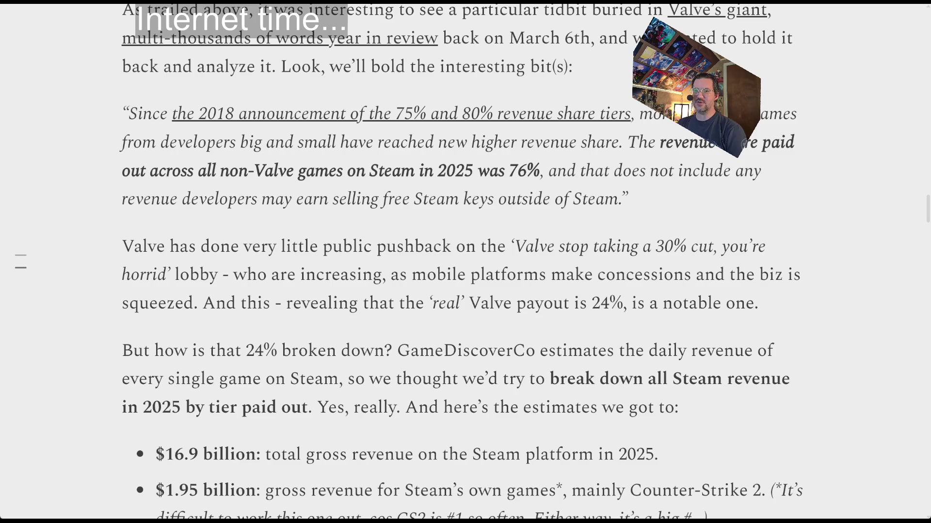
# - Highlight the quoted Valve revenue and revenue-share passages, then autoscroll further down
pyautogui.moveTo(122, 7)
pyautogui.mouseDown()
pyautogui.moveTo(675, 245)
pyautogui.moveTo(806, 332)
pyautogui.moveTo(192, 93)
pyautogui.mouseUp()
pyautogui.click(108, 95)
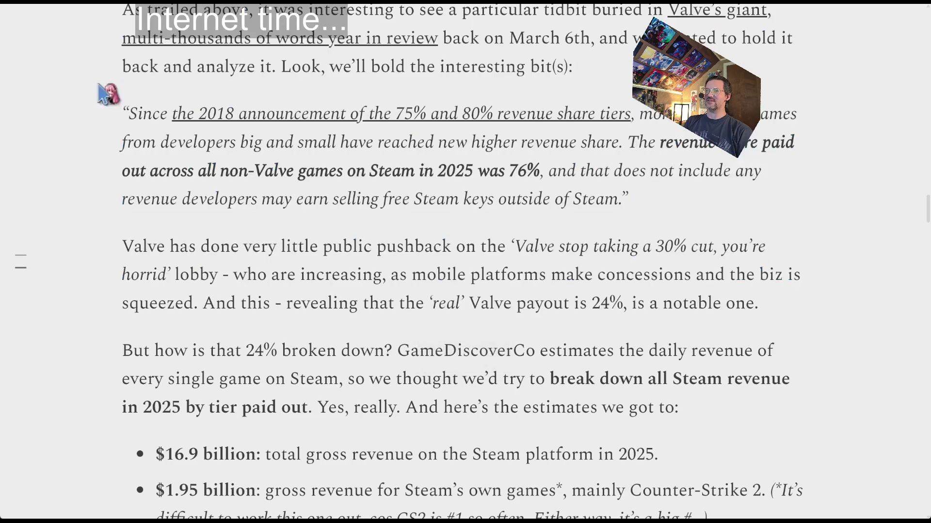
pyautogui.moveTo(125, 118); pyautogui.dragTo(702, 197)
pyautogui.click(721, 196)
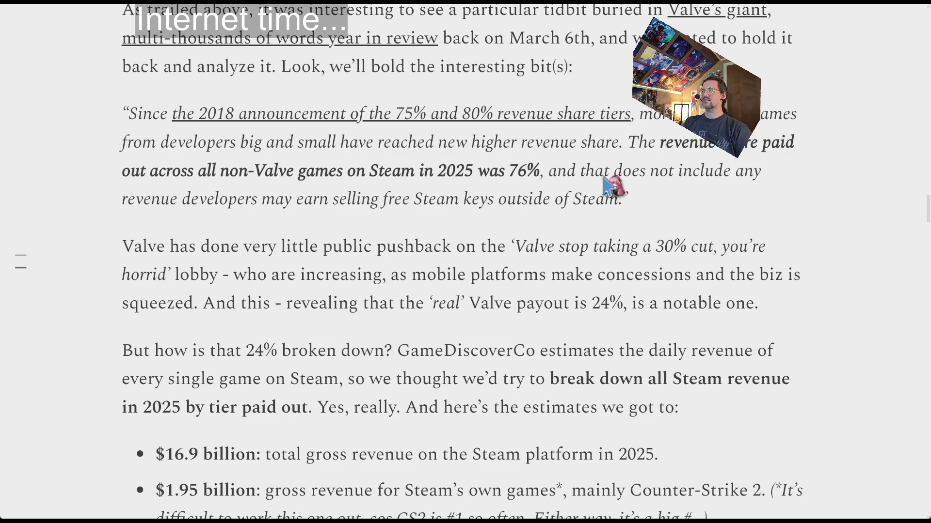
pyautogui.middleClick(89, 188)
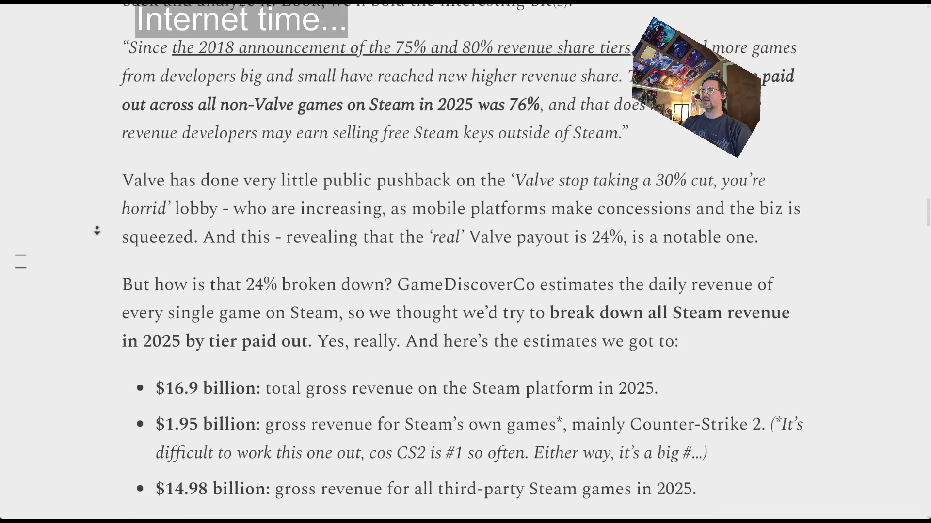
pyautogui.middleClick(110, 236)
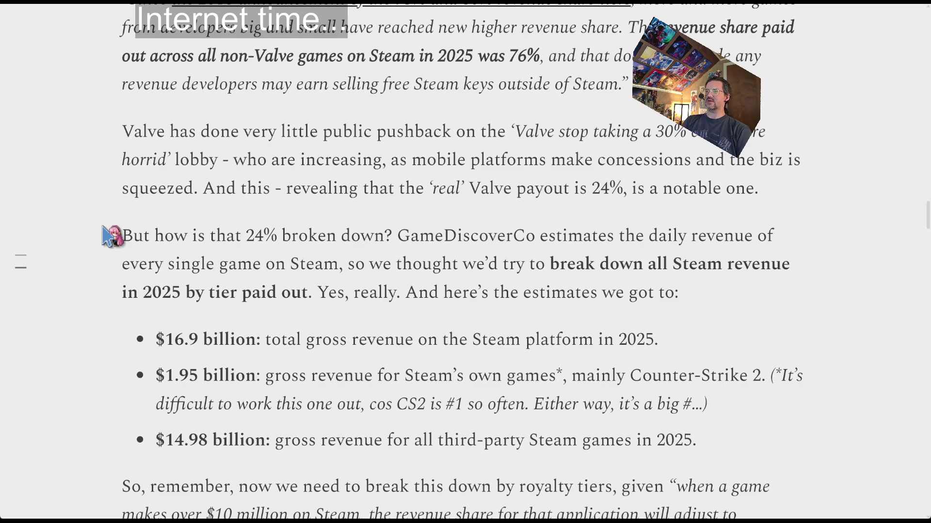
# - Mark the mobile-concessions and real 24% payout lines while scrolling to the revenue estimates
pyautogui.moveTo(235, 161); pyautogui.dragTo(318, 190)
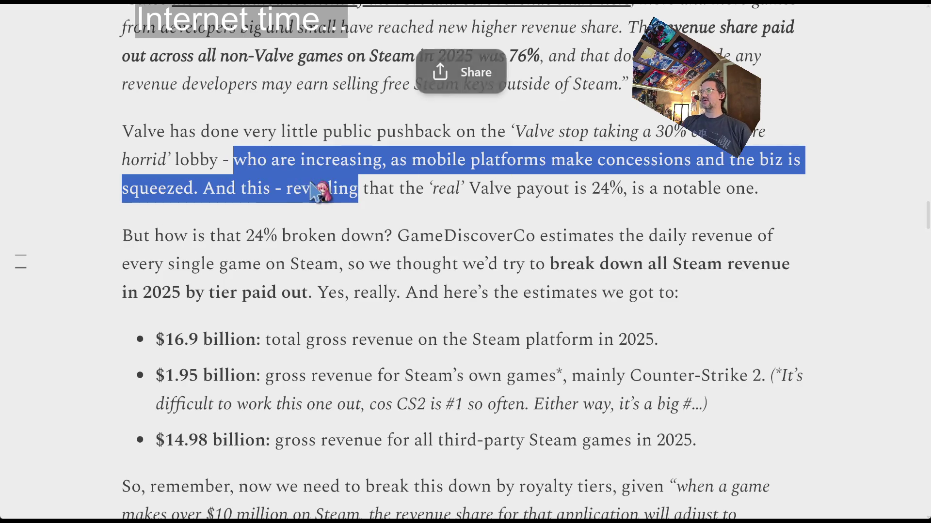
pyautogui.click(455, 182)
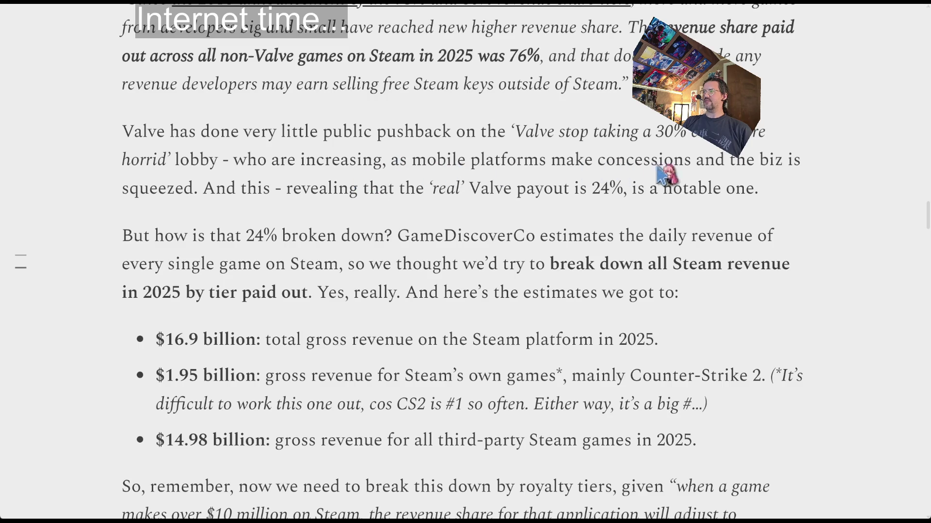
pyautogui.moveTo(212, 190)
pyautogui.mouseDown()
pyautogui.moveTo(737, 194)
pyautogui.moveTo(807, 209)
pyautogui.mouseUp()
pyautogui.click(807, 209)
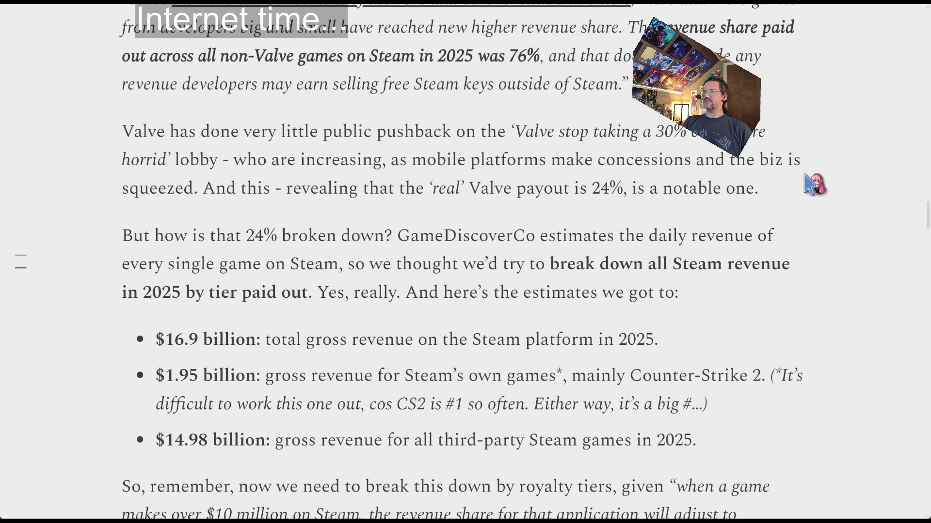
pyautogui.middleClick(810, 189)
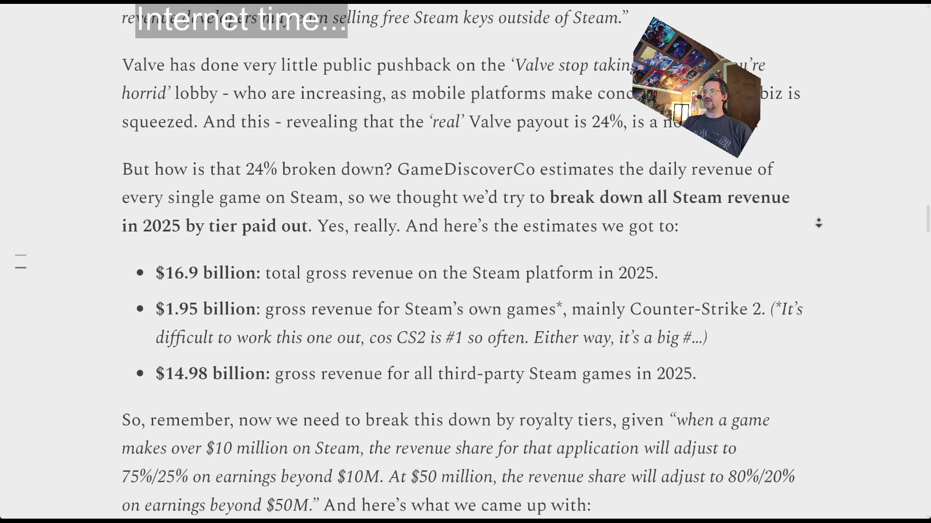
pyautogui.middleClick(827, 230)
pyautogui.moveTo(138, 147); pyautogui.dragTo(358, 169)
pyautogui.click(424, 159)
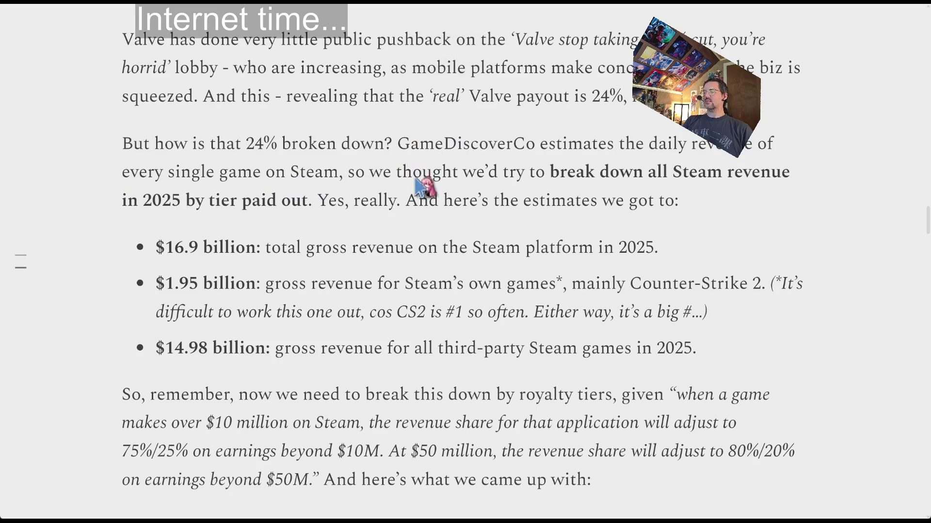
pyautogui.middleClick(151, 155)
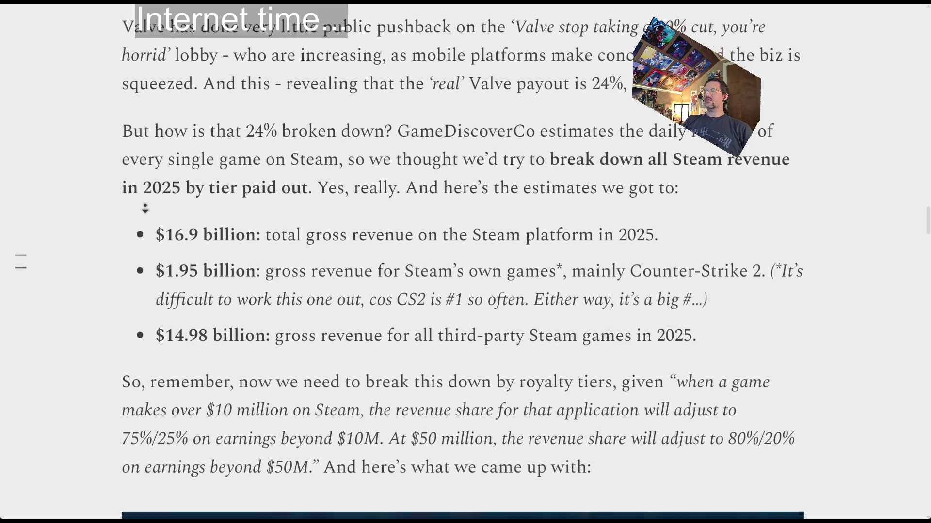
pyautogui.click(177, 201)
# - Highlight the $16.9 billion total gross revenue bullet, then clear it
pyautogui.doubleClick(181, 196)
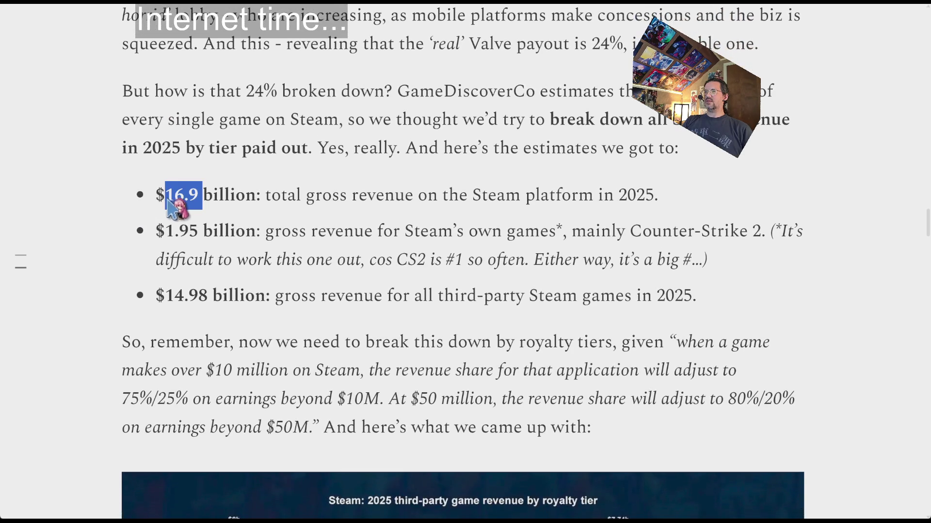
pyautogui.moveTo(266, 206); pyautogui.dragTo(628, 211)
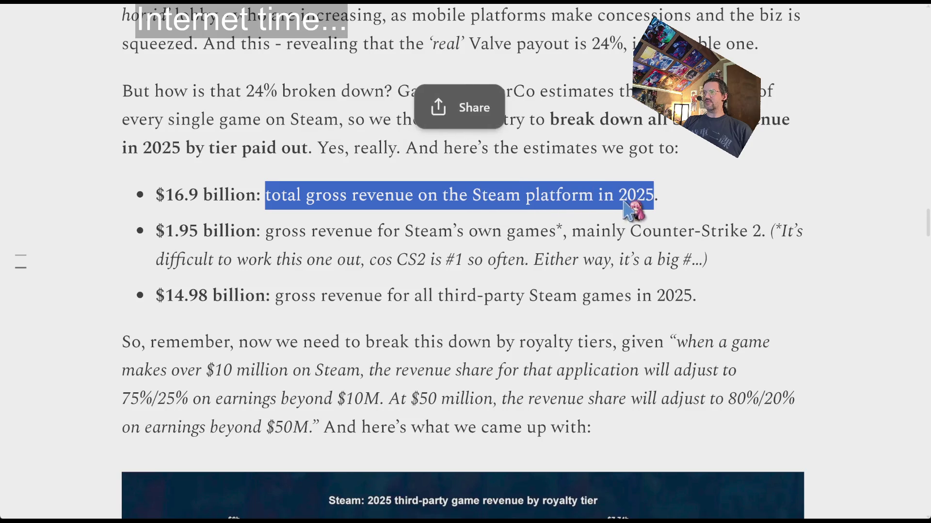
pyautogui.click(633, 214)
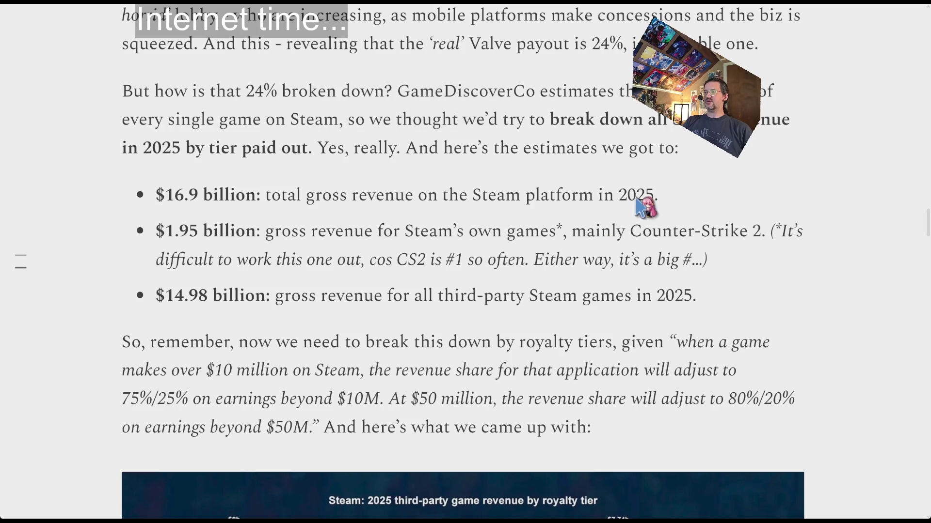
# - Highlight the $1.95 billion Steam own-games bullet and its Counter-Strike 2 mention
pyautogui.moveTo(171, 237); pyautogui.dragTo(231, 241)
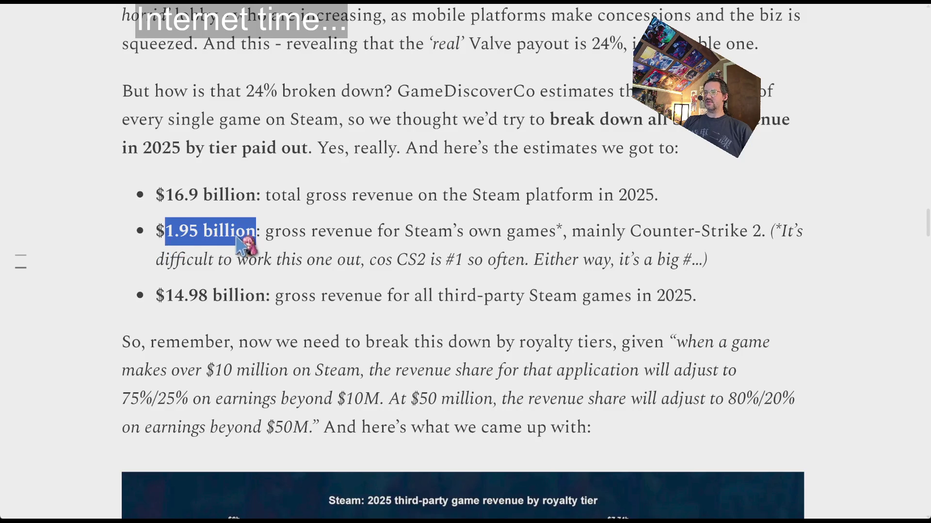
pyautogui.click(300, 246)
pyautogui.doubleClick(360, 239)
pyautogui.moveTo(365, 241); pyautogui.dragTo(711, 249)
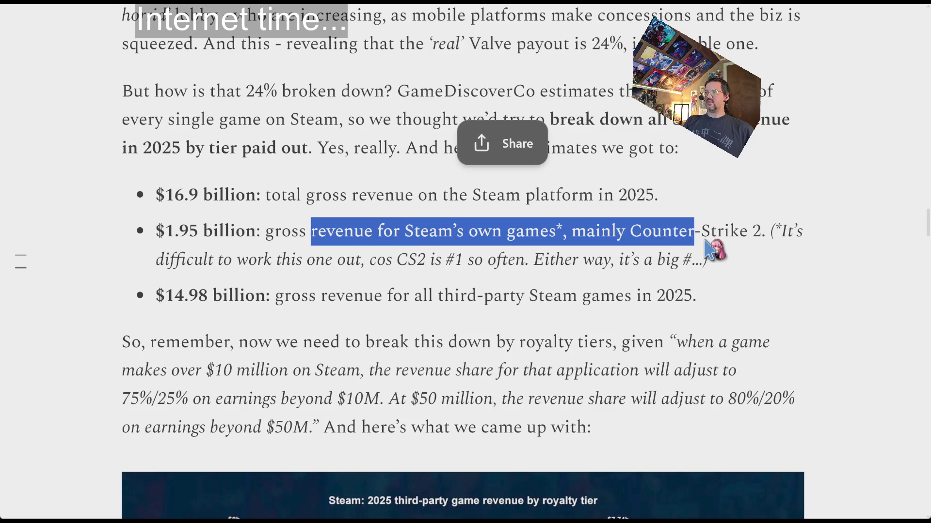
pyautogui.click(654, 243)
pyautogui.moveTo(630, 240)
pyautogui.mouseDown()
pyautogui.moveTo(737, 241)
pyautogui.moveTo(767, 238)
pyautogui.moveTo(766, 228)
pyautogui.mouseUp()
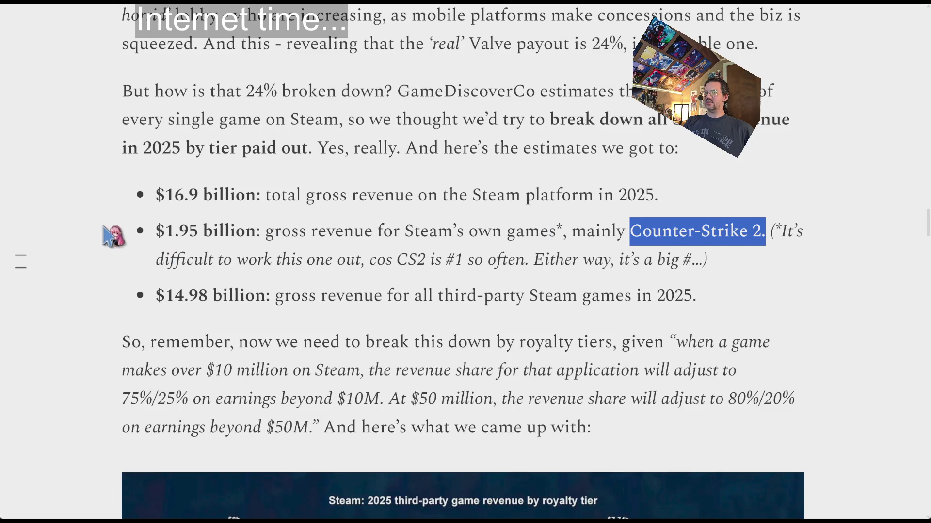
pyautogui.click(109, 235)
# - Highlight the $14.98 billion third-party revenue line, then clear all marking from the passage
pyautogui.scroll(-1, 109, 235)
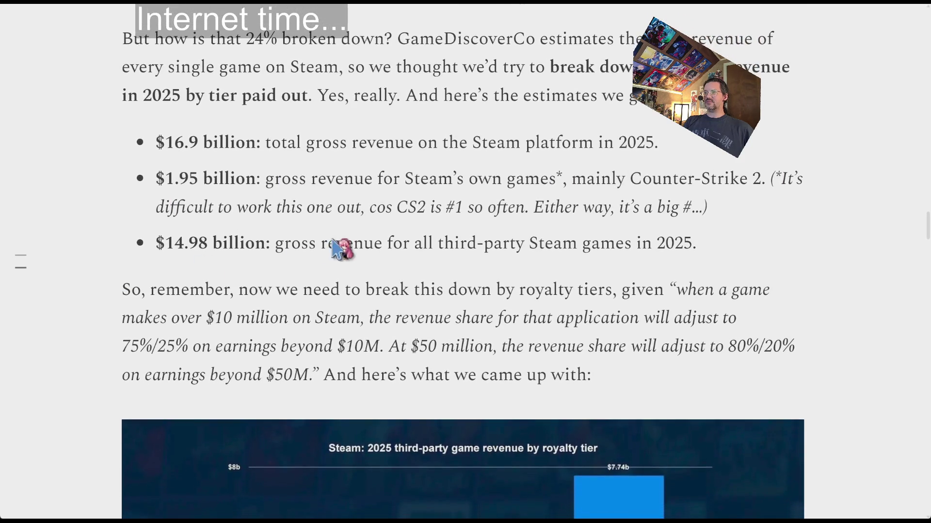
pyautogui.doubleClick(303, 245)
pyautogui.moveTo(306, 252); pyautogui.dragTo(719, 258)
pyautogui.click(722, 257)
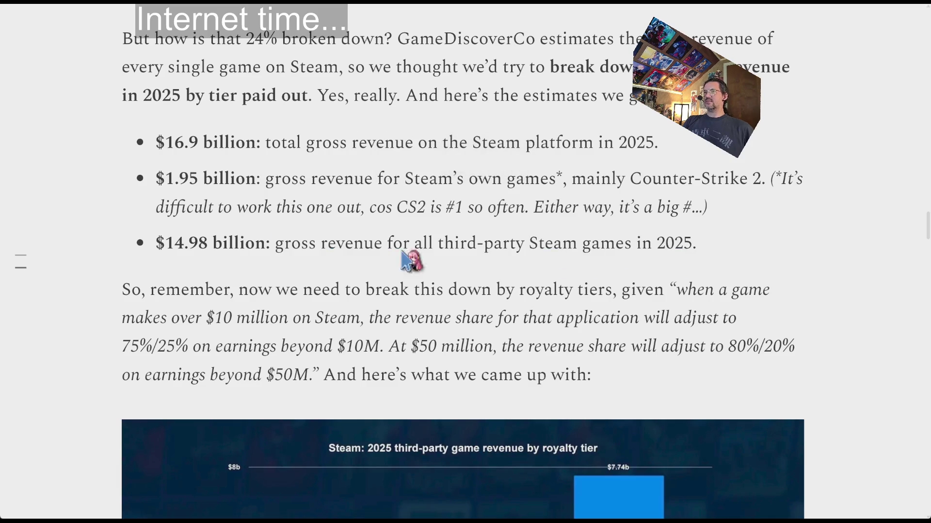
pyautogui.doubleClick(303, 257)
pyautogui.moveTo(329, 258); pyautogui.dragTo(744, 256)
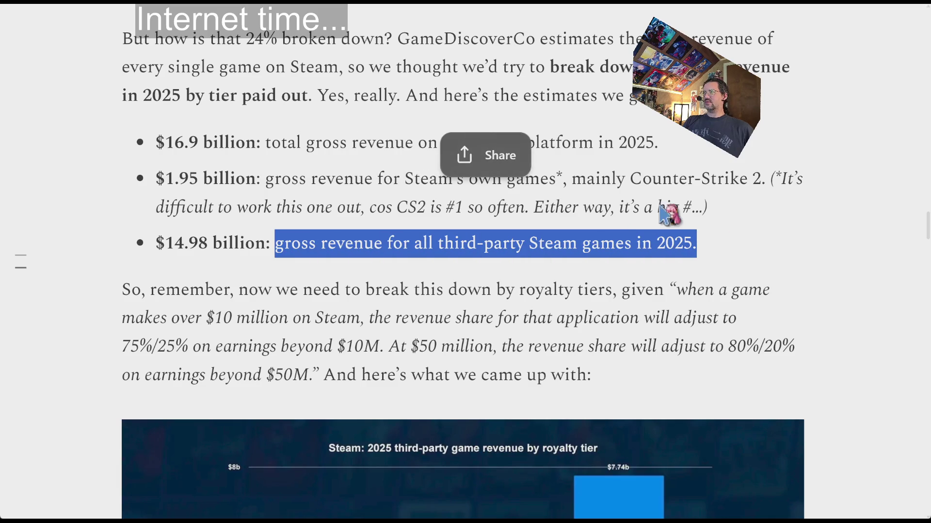
pyautogui.click(661, 185)
pyautogui.moveTo(660, 185); pyautogui.dragTo(758, 185)
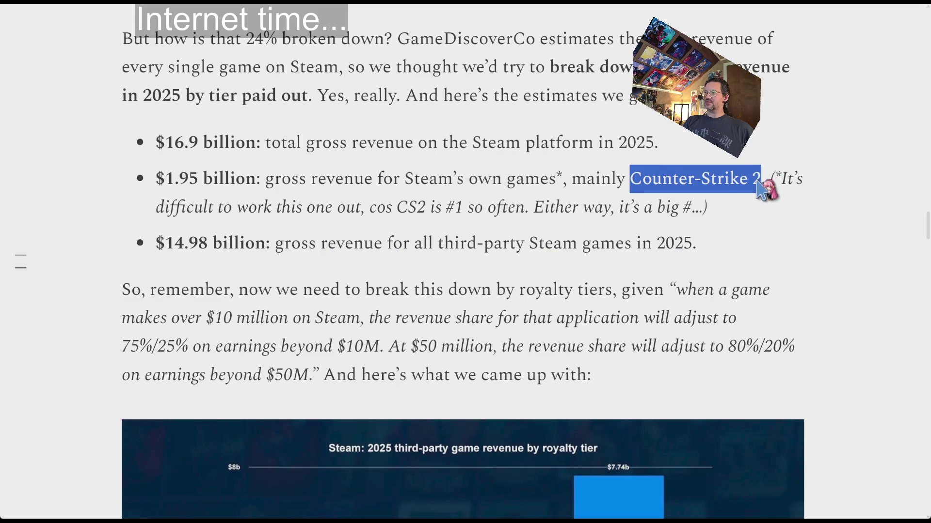
pyautogui.moveTo(700, 253)
pyautogui.mouseDown()
pyautogui.moveTo(190, 208)
pyautogui.moveTo(158, 187)
pyautogui.mouseUp()
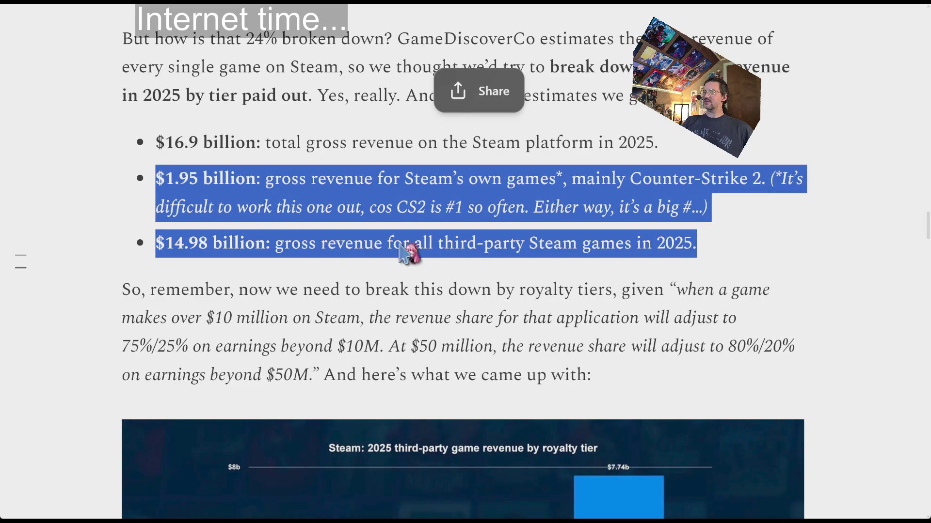
pyautogui.click(304, 257)
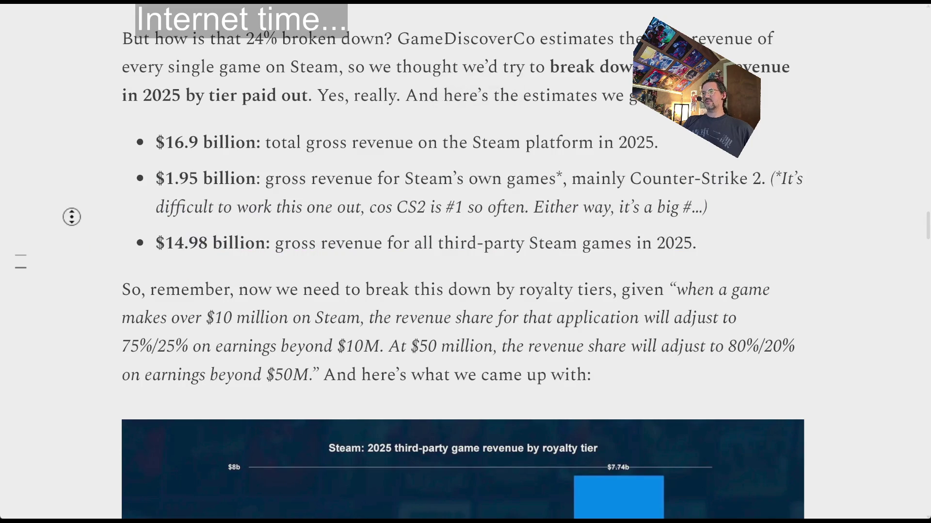
# - Scroll past the royalty-tier bar chart to the takeaways showing the 30% tier at $3.5b
pyautogui.scroll(-1, 79, 246)
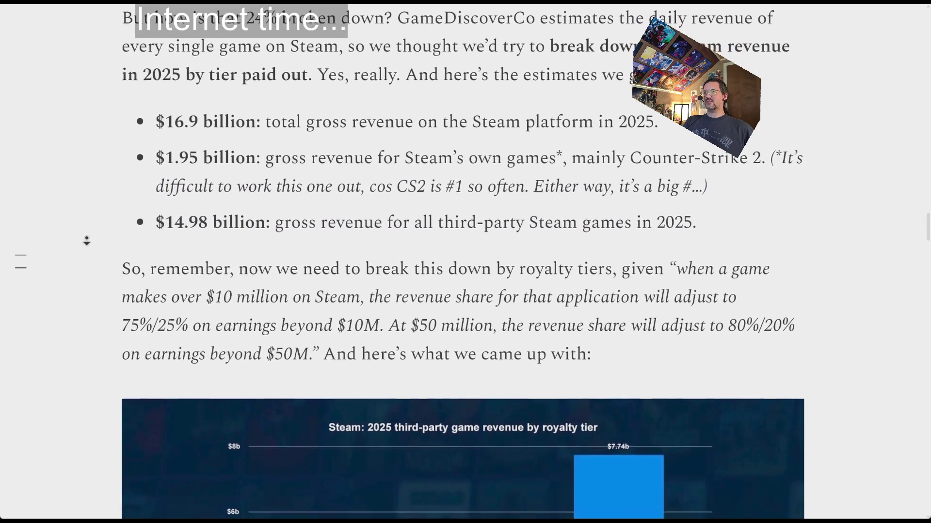
pyautogui.scroll(-4, 87, 241)
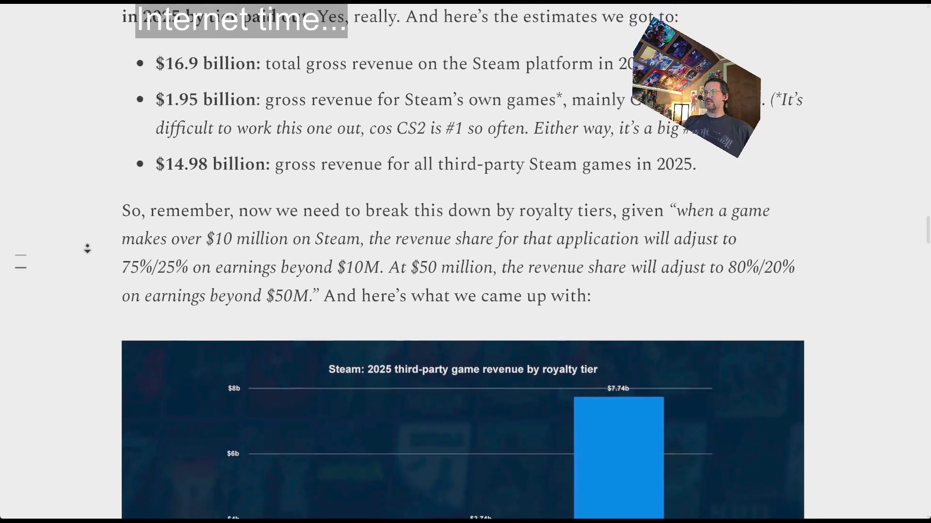
pyautogui.scroll(-1, 87, 249)
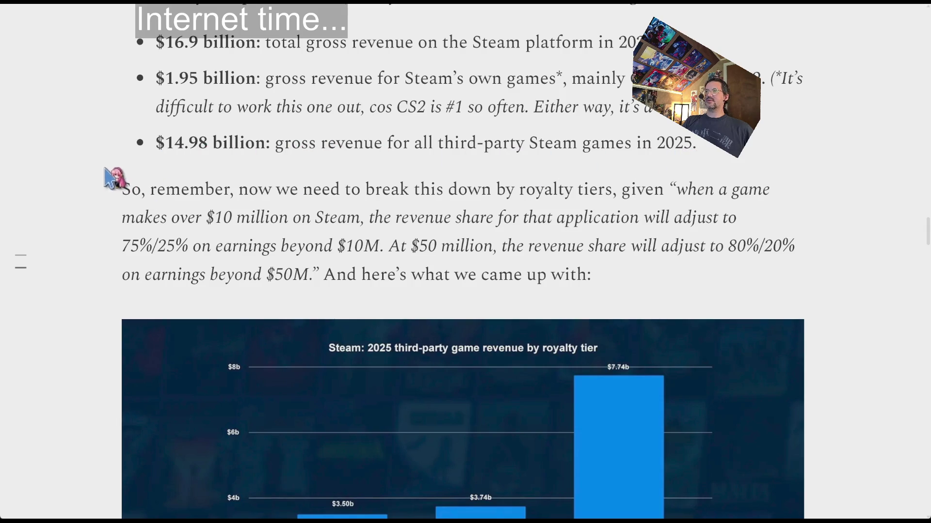
pyautogui.scroll(-2, 102, 199)
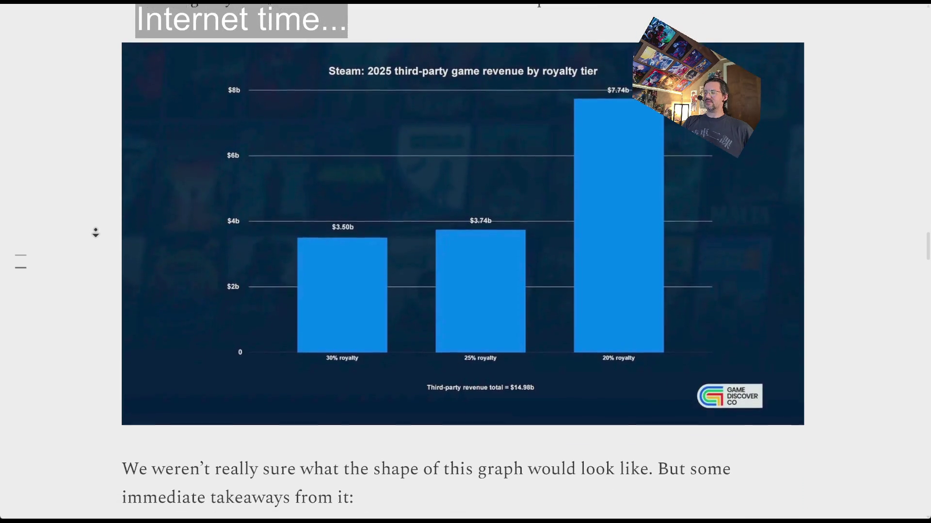
pyautogui.click(100, 241)
pyautogui.scroll(2, 361, 446)
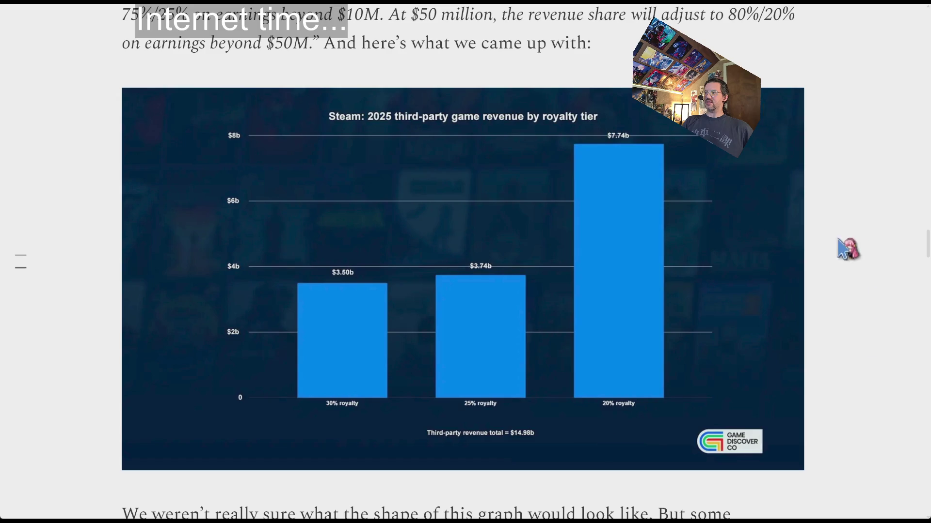
pyautogui.scroll(-1, 99, 192)
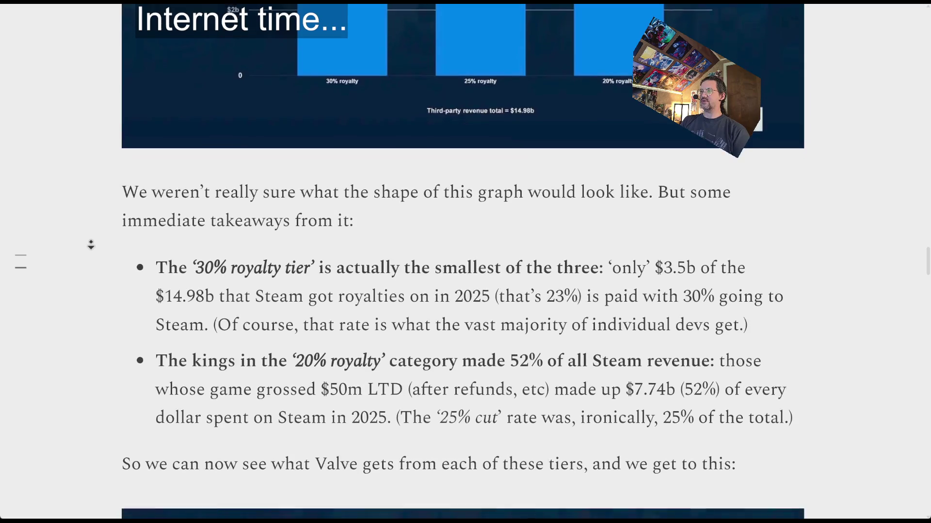
# - Scroll down to the takeaways list and briefly highlight the 20% royalty takeaway headline
pyautogui.middleClick(93, 242)
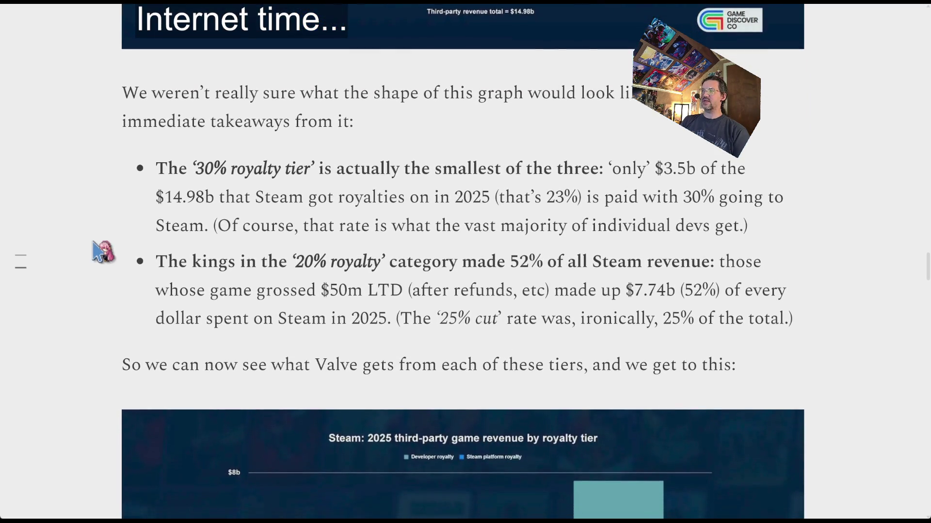
pyautogui.middleClick(74, 144)
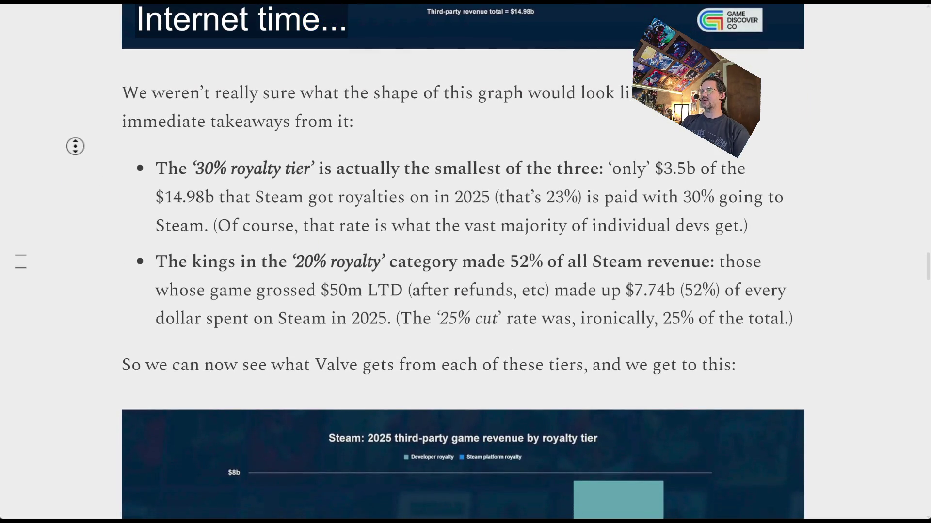
pyautogui.middleClick(201, 189)
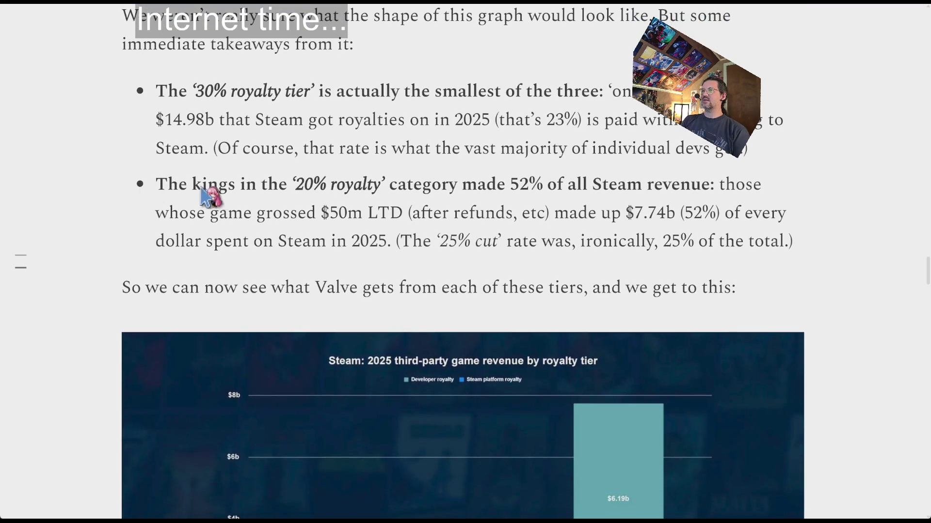
pyautogui.moveTo(203, 187); pyautogui.dragTo(669, 189)
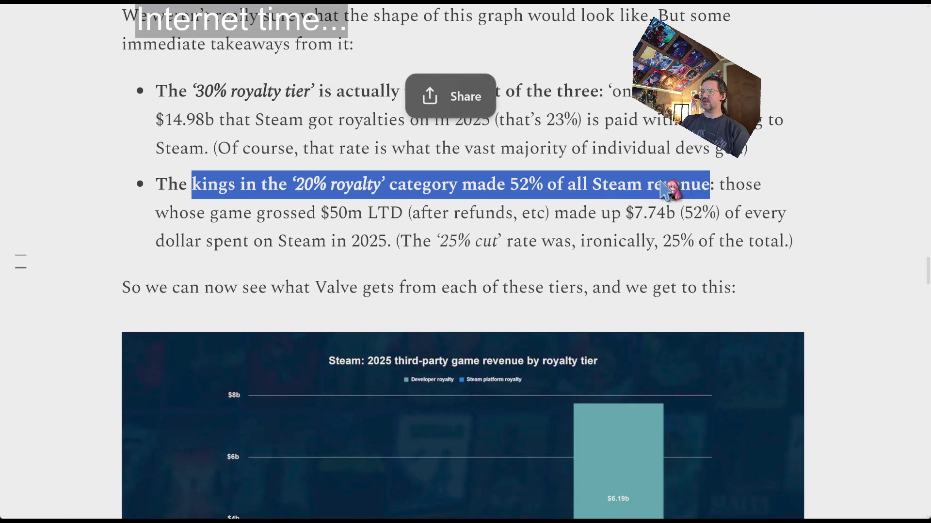
pyautogui.click(676, 214)
# - Scroll past the developer-vs-platform royalty chart and estimates paragraph to the 2025 revenue-by-type chart
pyautogui.middleClick(102, 153)
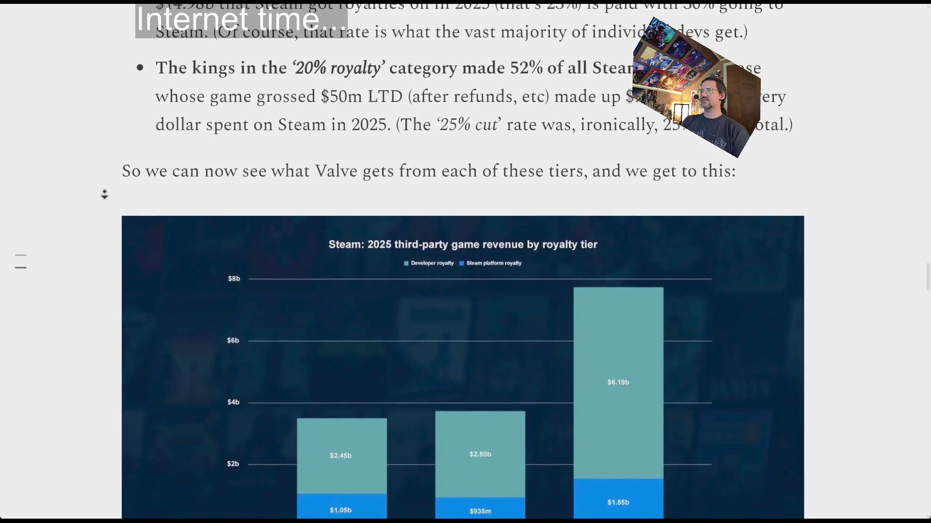
pyautogui.middleClick(102, 212)
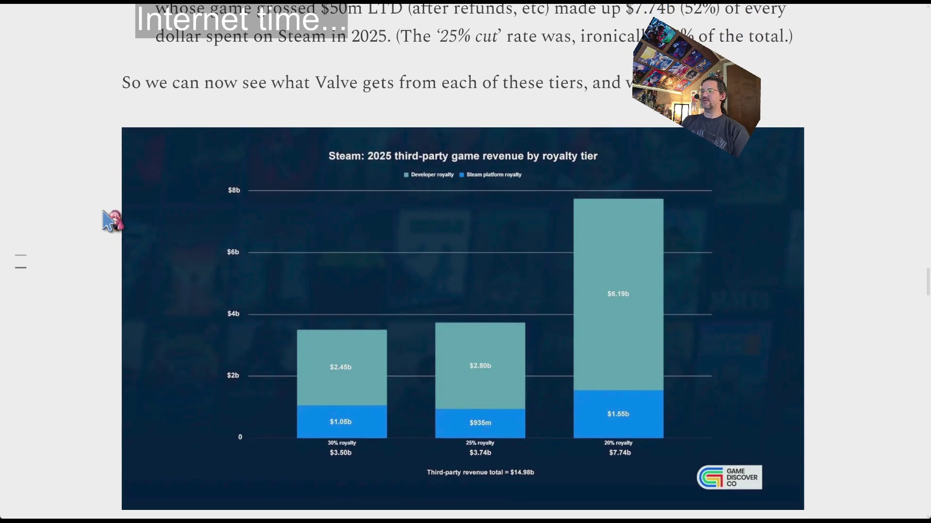
pyautogui.scroll(-3, 97, 217)
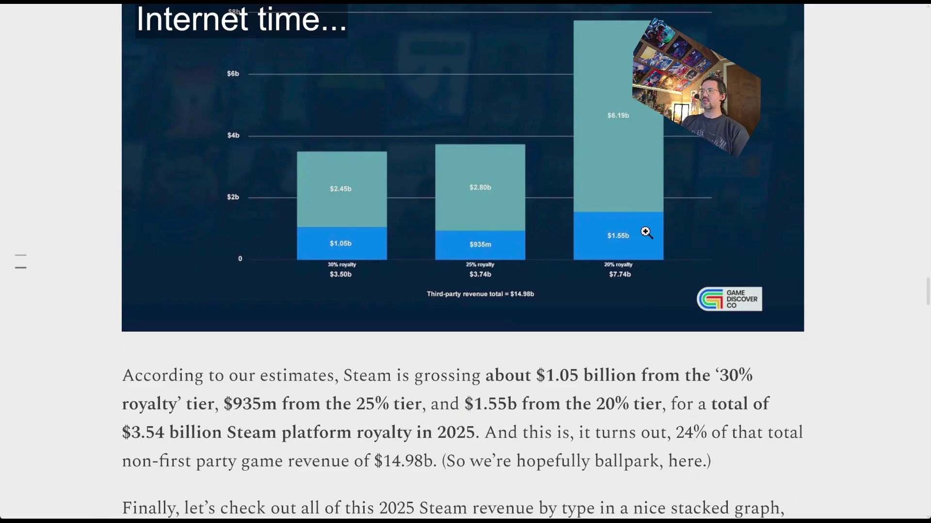
pyautogui.middleClick(98, 190)
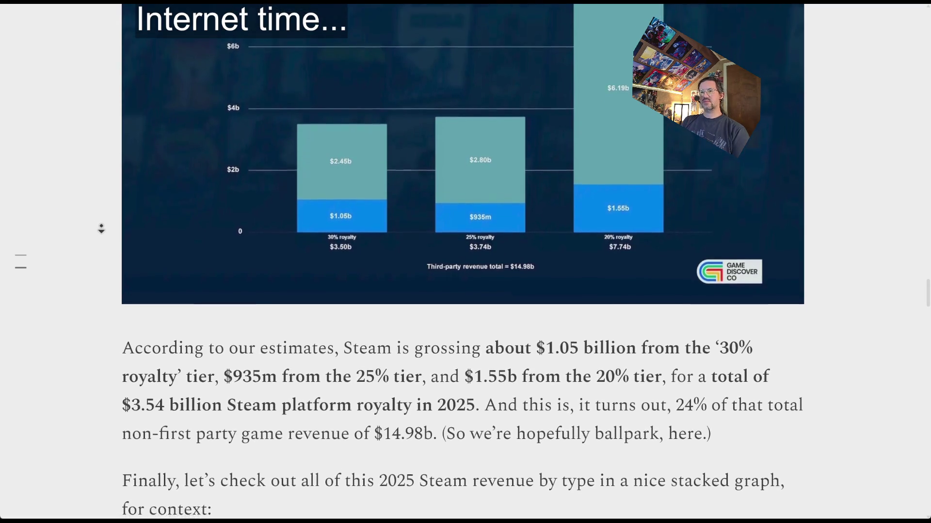
pyautogui.click(102, 227)
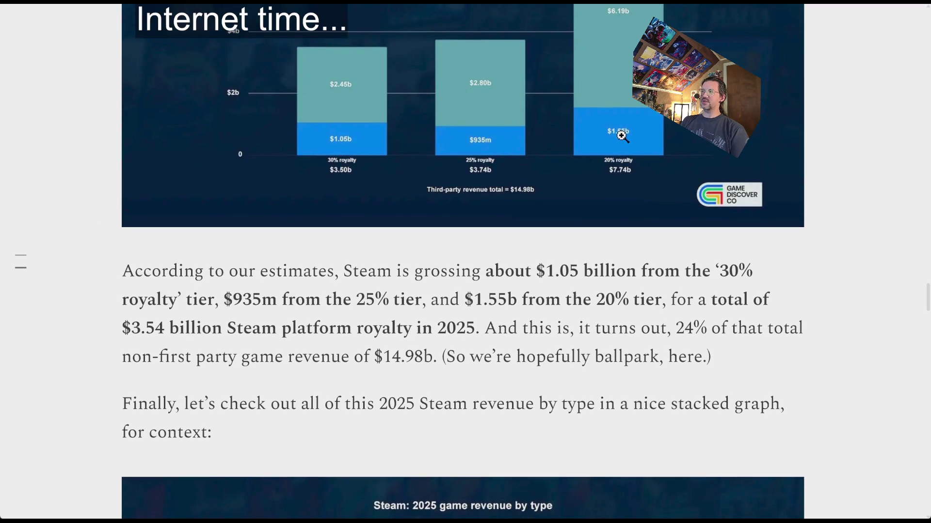
pyautogui.middleClick(100, 213)
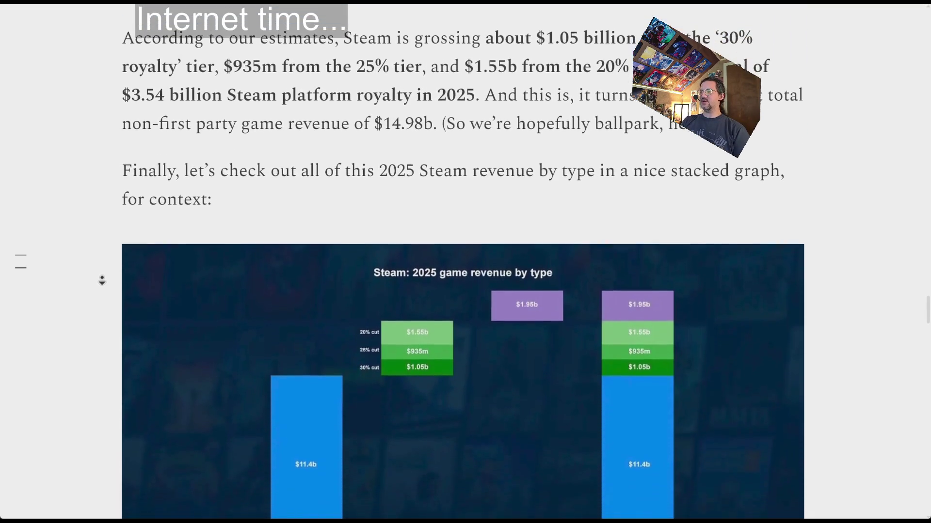
pyautogui.middleClick(105, 276)
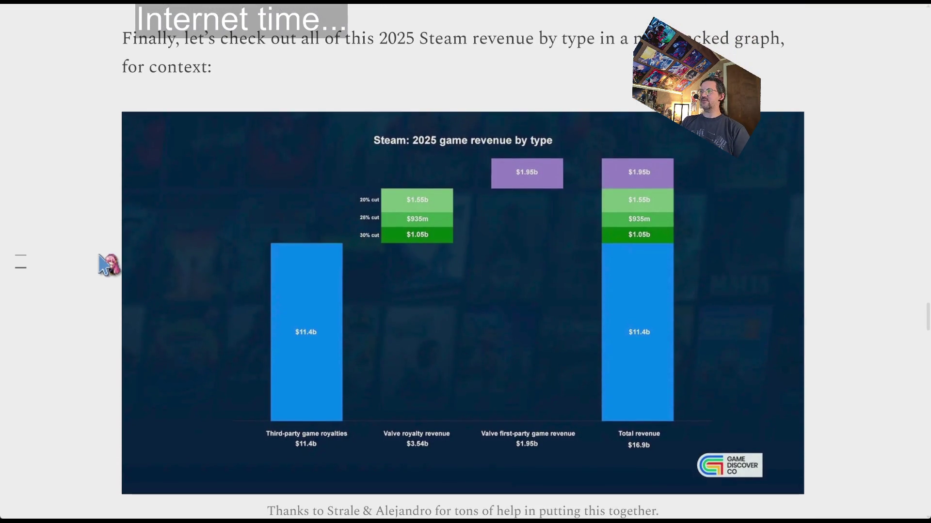
pyautogui.moveTo(528, 228)
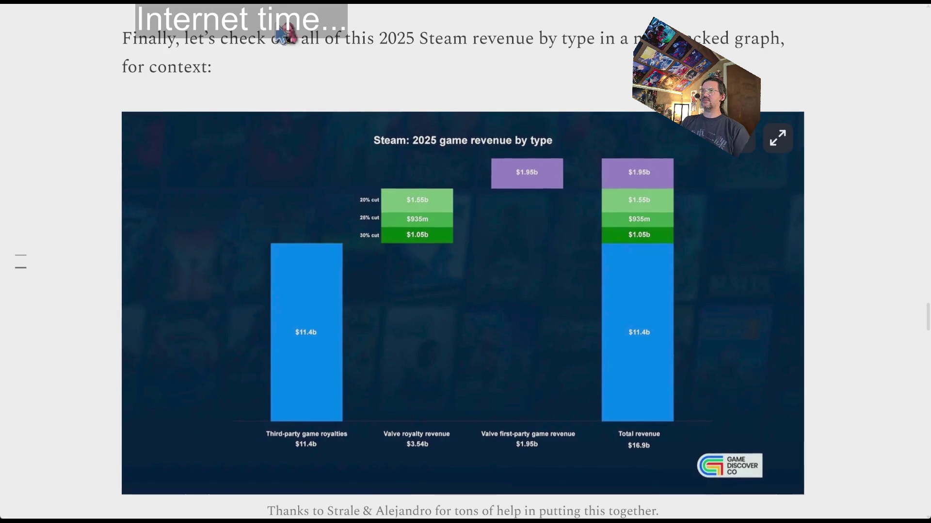
pyautogui.click(490, 233)
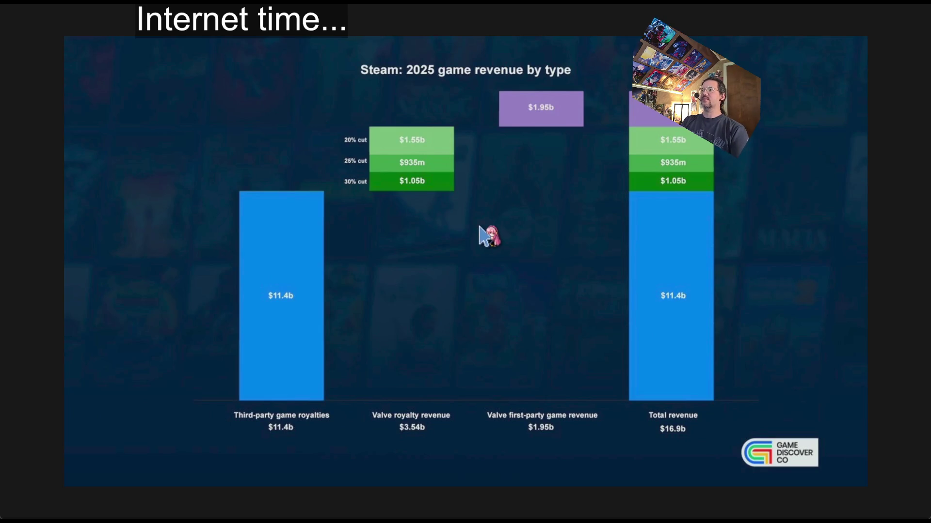
pyautogui.click(488, 235)
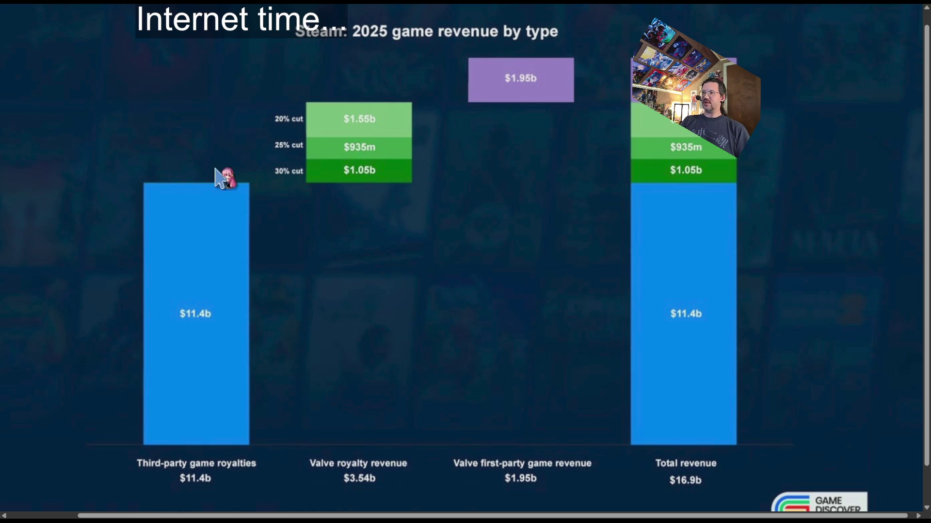
pyautogui.hotkey('alt', 'Left')
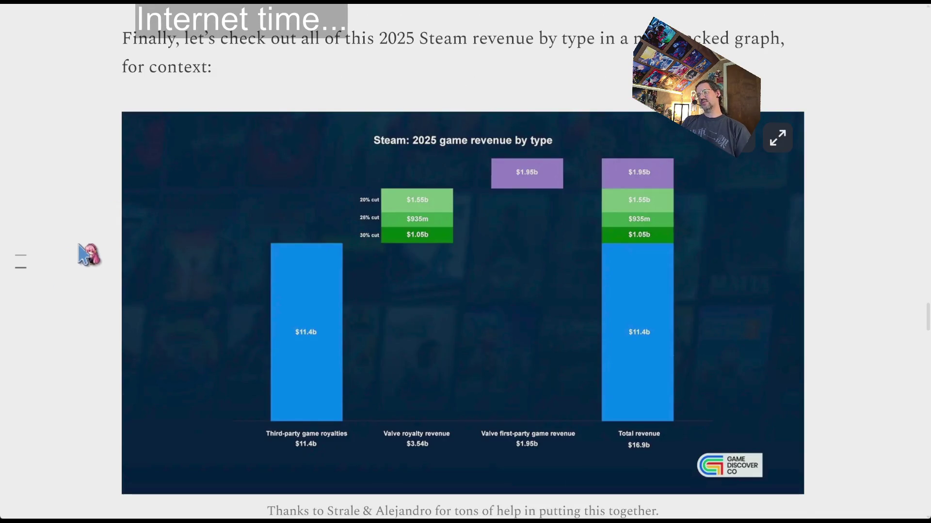
pyautogui.scroll(-4, 118, 209)
pyautogui.scroll(4, 111, 208)
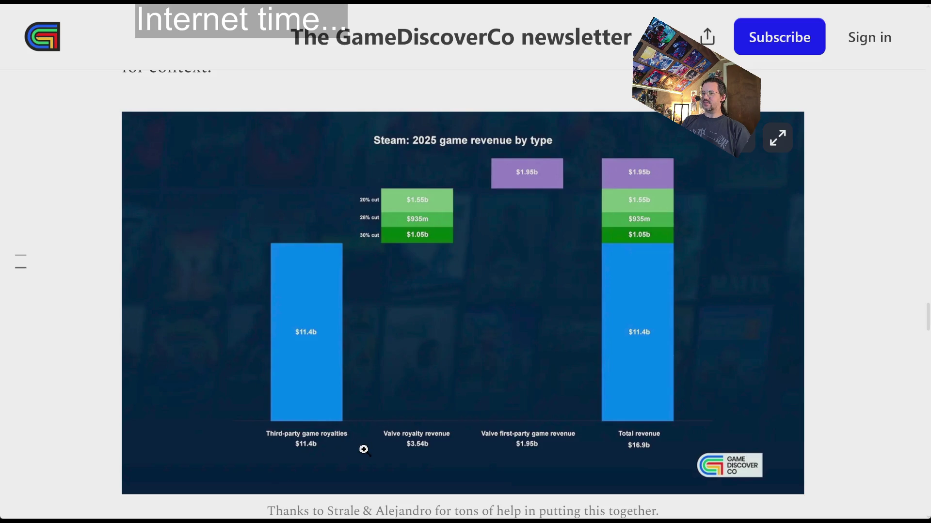
pyautogui.scroll(-2, 104, 194)
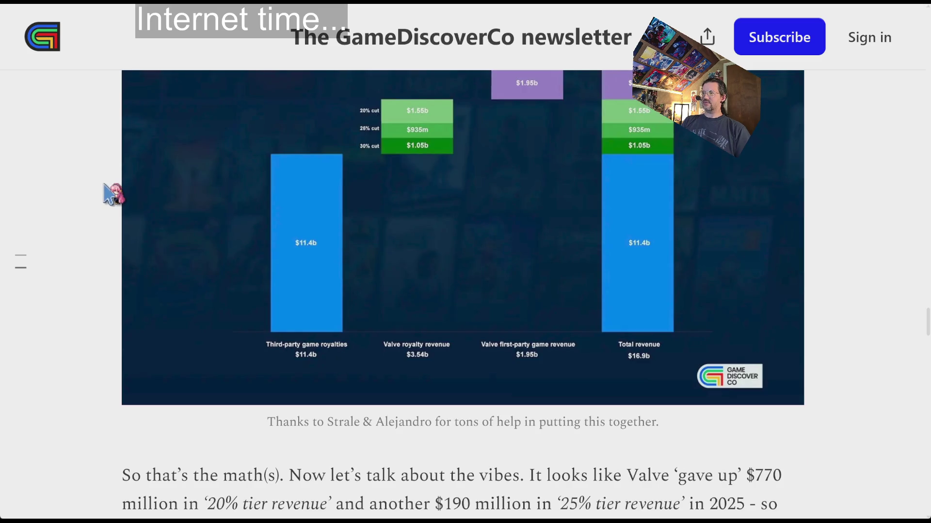
pyautogui.middleClick(105, 184)
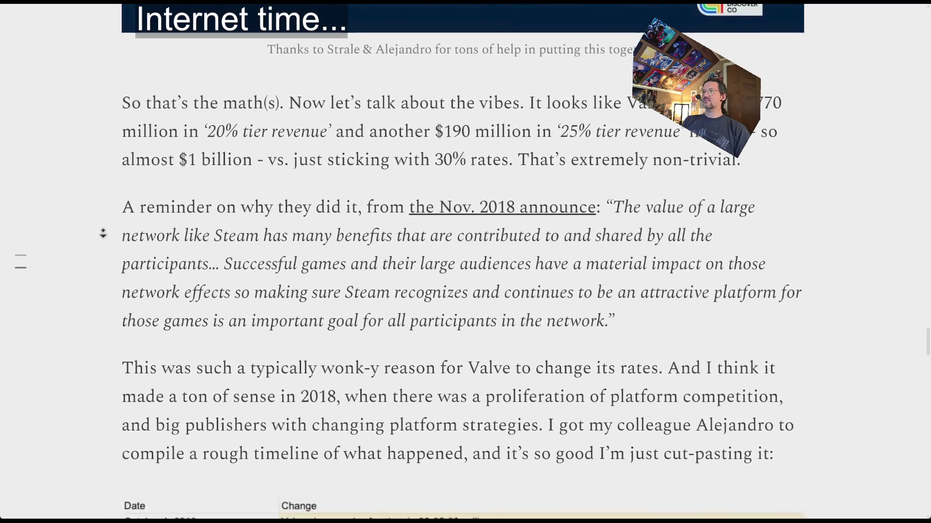
pyautogui.middleClick(104, 235)
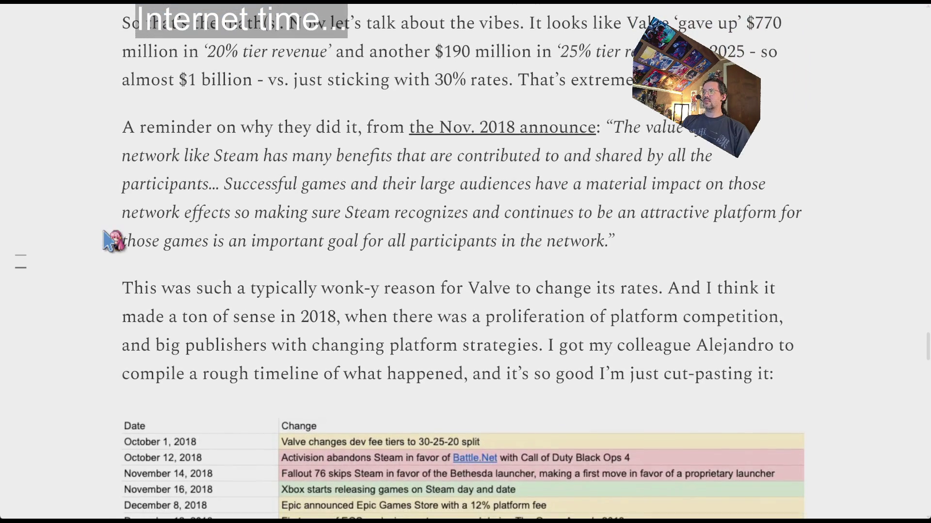
pyautogui.moveTo(264, 186)
pyautogui.mouseDown()
pyautogui.moveTo(583, 211)
pyautogui.moveTo(750, 253)
pyautogui.mouseUp()
pyautogui.click(182, 266)
pyautogui.scroll(-4, 146, 261)
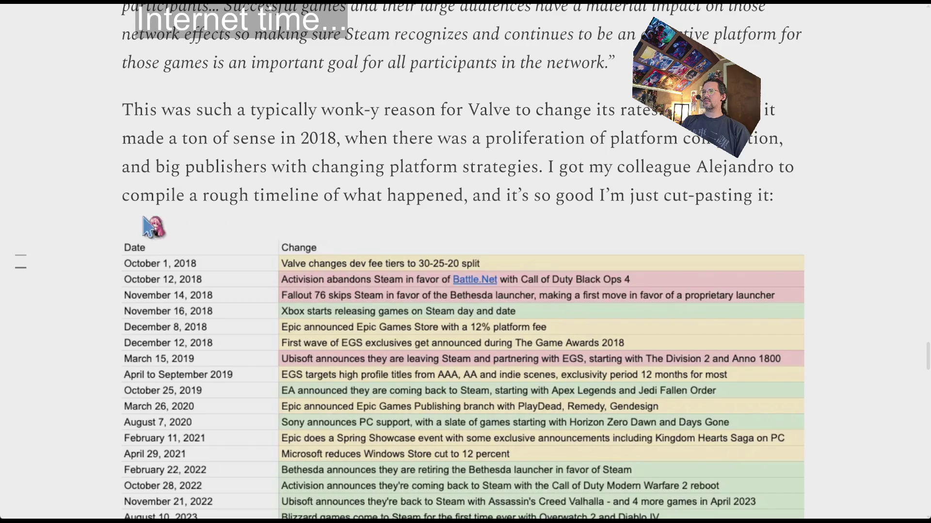
pyautogui.scroll(-1, 114, 226)
pyautogui.scroll(-5, 114, 226)
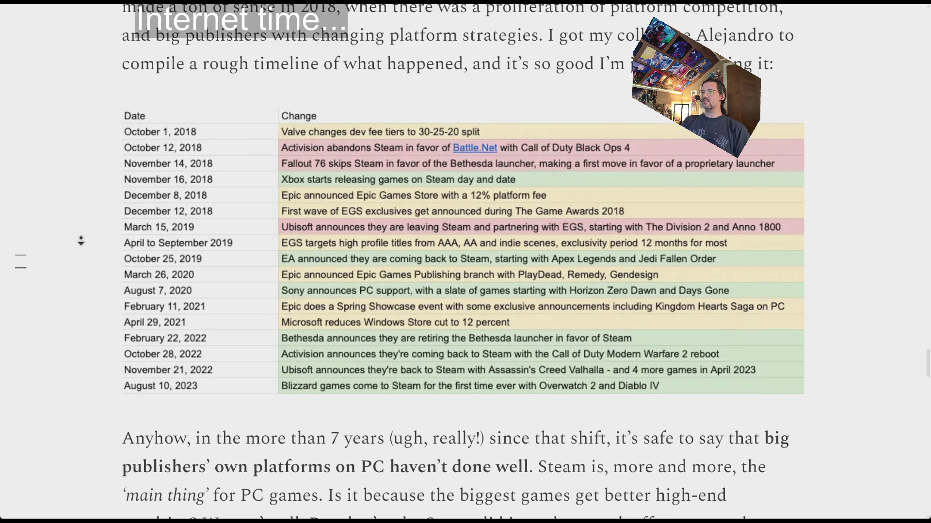
pyautogui.scroll(-1, 79, 239)
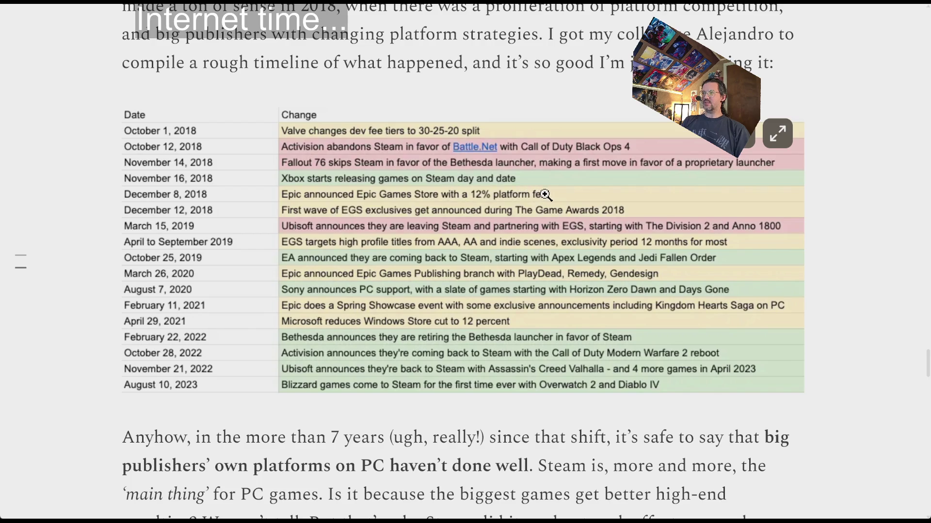
pyautogui.scroll(-4, 105, 191)
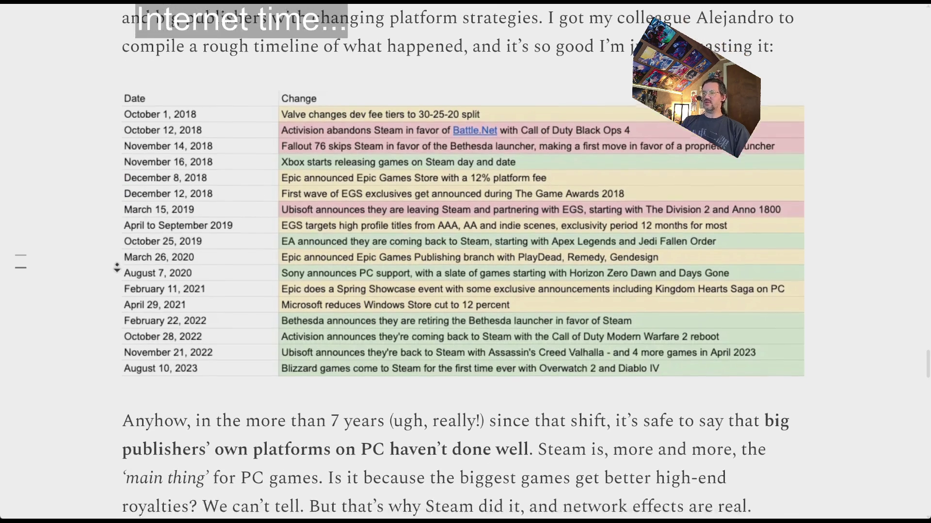
pyautogui.scroll(-2, 111, 258)
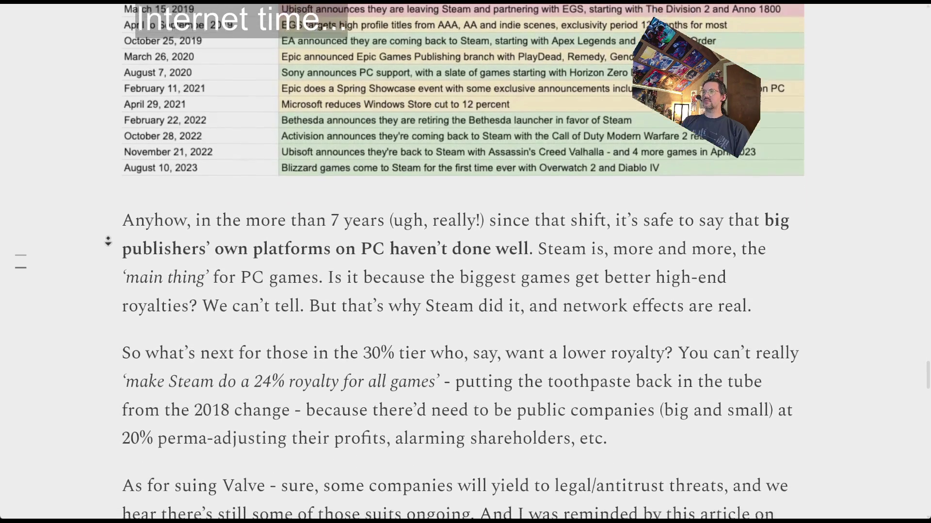
pyautogui.scroll(-2, 109, 239)
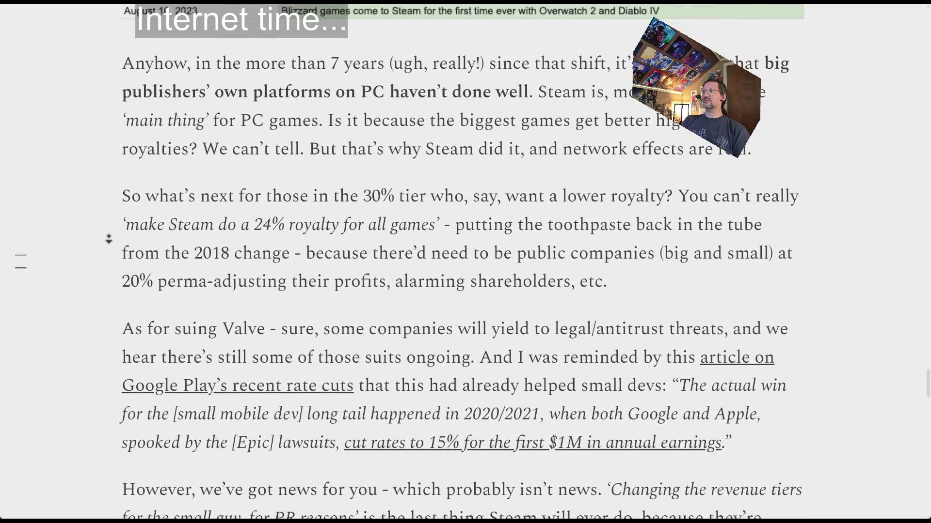
pyautogui.scroll(-1, 109, 239)
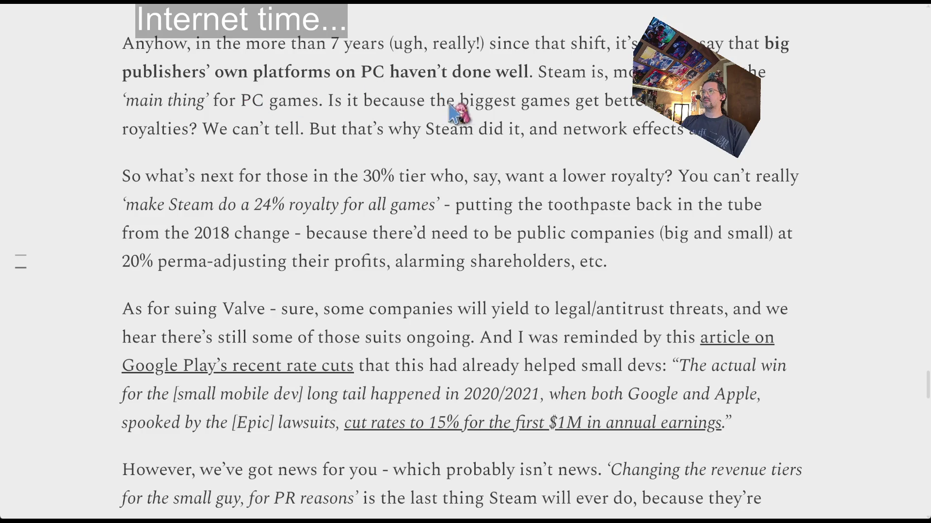
pyautogui.moveTo(145, 176)
pyautogui.mouseDown()
pyautogui.moveTo(683, 184)
pyautogui.moveTo(694, 264)
pyautogui.mouseUp()
pyautogui.click(676, 183)
pyautogui.click(446, 266)
pyautogui.middleClick(119, 164)
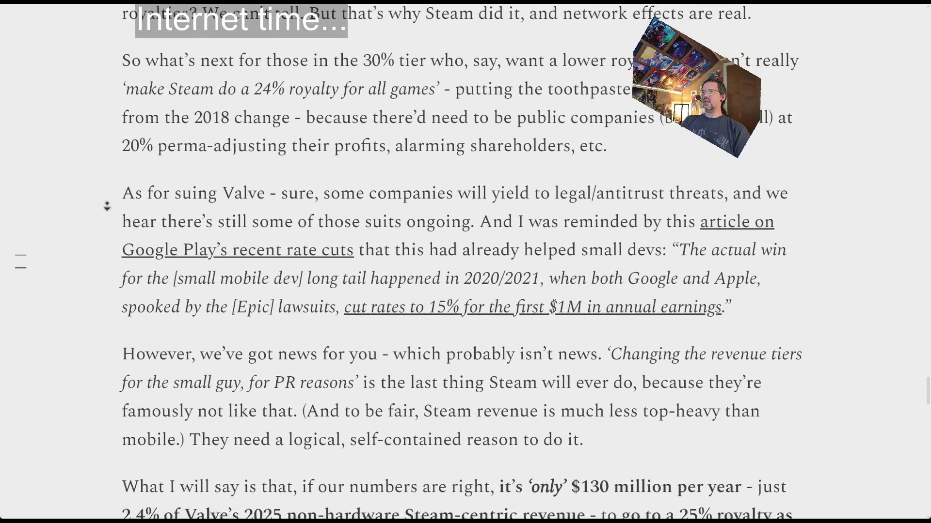
pyautogui.middleClick(108, 208)
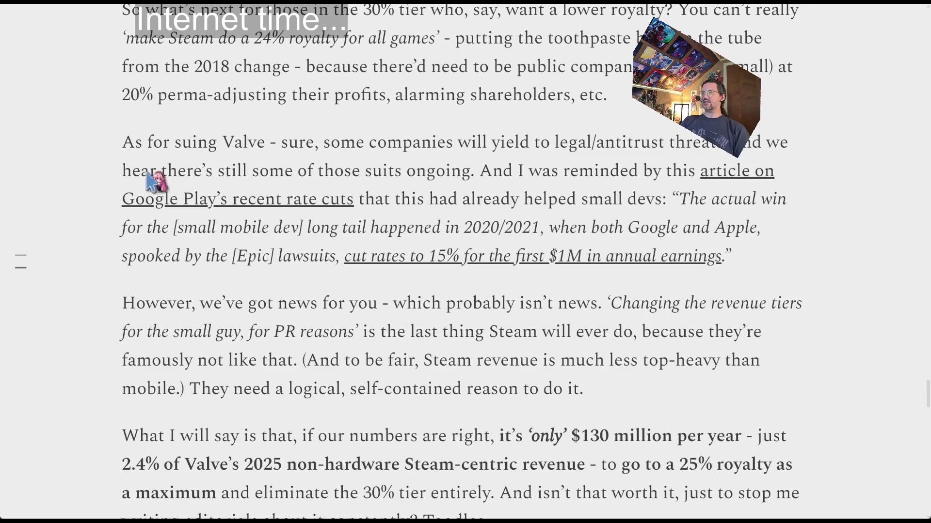
pyautogui.moveTo(123, 172)
pyautogui.mouseDown()
pyautogui.moveTo(370, 187)
pyautogui.moveTo(668, 187)
pyautogui.moveTo(679, 177)
pyautogui.mouseUp()
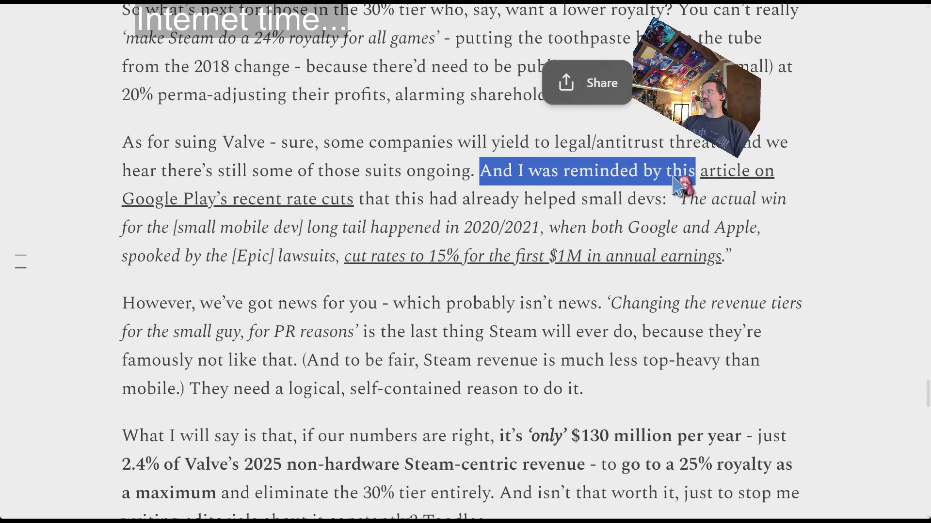
pyautogui.click(549, 202)
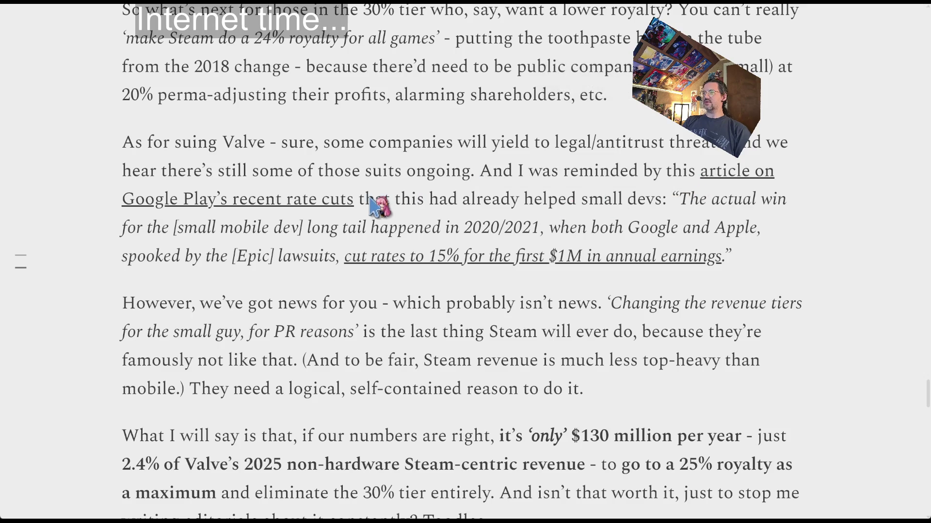
pyautogui.moveTo(374, 203)
pyautogui.mouseDown()
pyautogui.moveTo(679, 203)
pyautogui.moveTo(633, 221)
pyautogui.moveTo(756, 223)
pyautogui.moveTo(358, 232)
pyautogui.moveTo(762, 231)
pyautogui.moveTo(337, 228)
pyautogui.moveTo(270, 249)
pyautogui.moveTo(315, 257)
pyautogui.mouseUp()
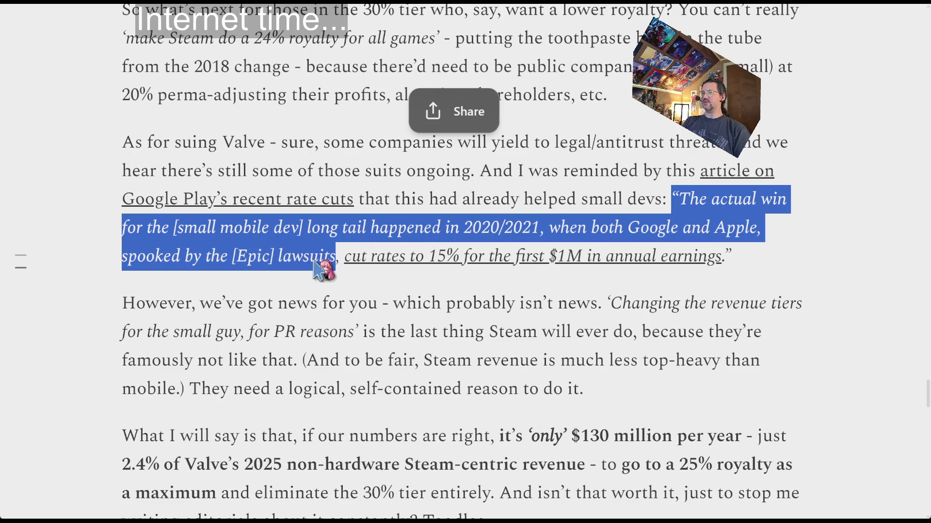
pyautogui.click(170, 268)
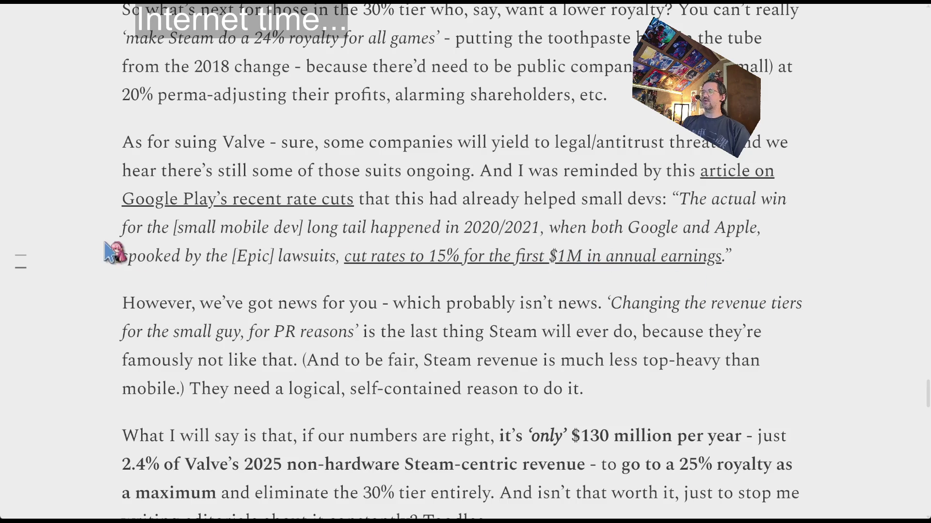
pyautogui.scroll(-3, 118, 281)
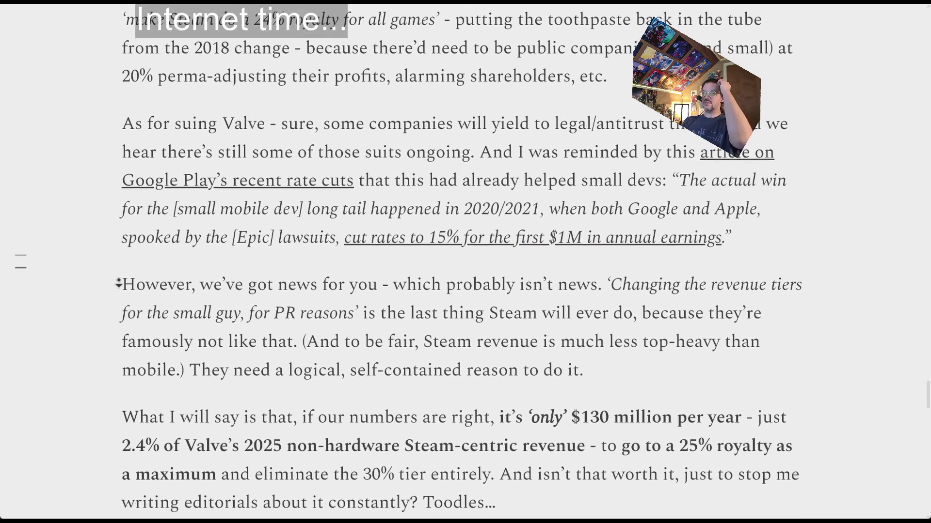
pyautogui.scroll(-3, 126, 303)
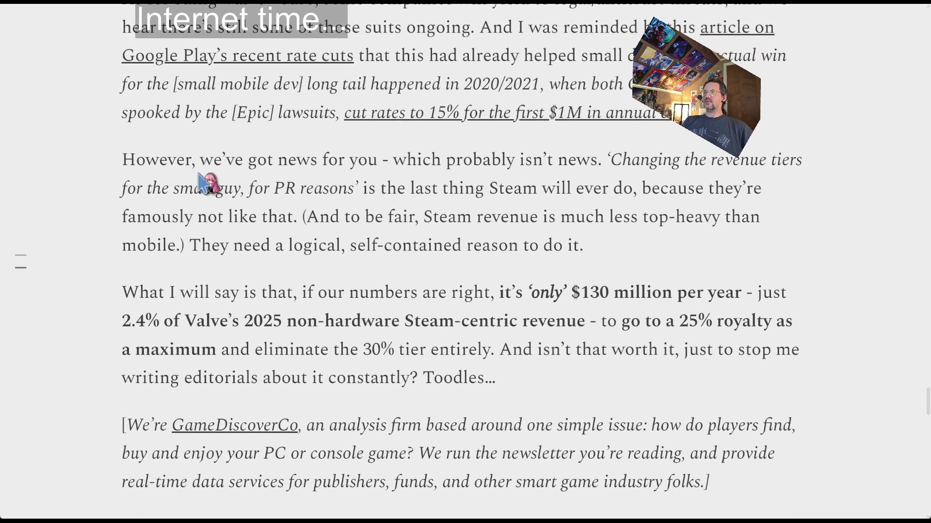
pyautogui.moveTo(294, 219)
pyautogui.mouseDown()
pyautogui.moveTo(484, 250)
pyautogui.moveTo(636, 248)
pyautogui.mouseUp()
pyautogui.scroll(-3, 400, 247)
pyautogui.click(375, 237)
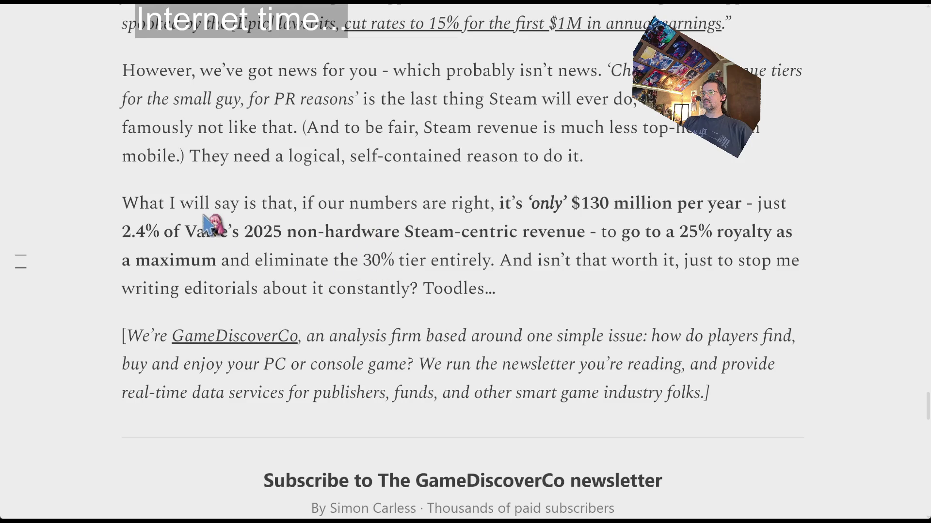
pyautogui.scroll(-15, 214, 224)
pyautogui.scroll(12, 213, 231)
pyautogui.scroll(3, 214, 232)
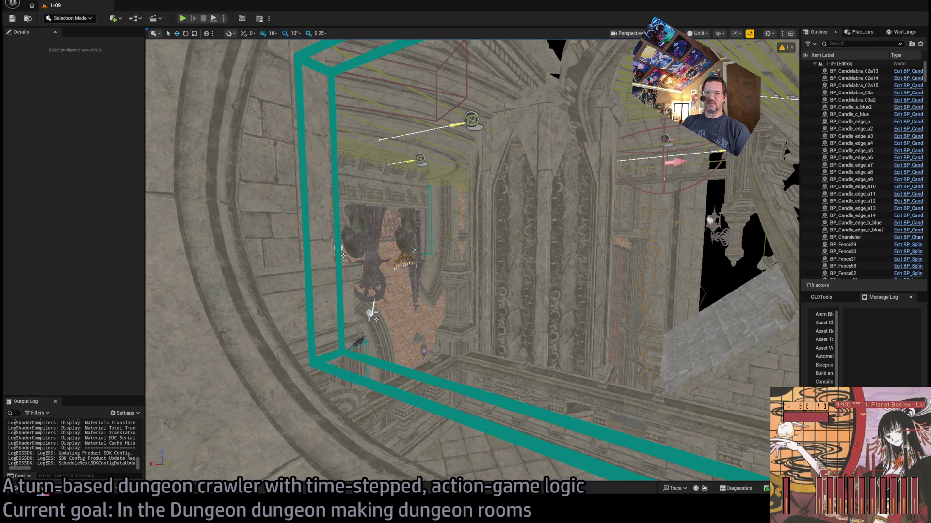
# - Open the Content Drawer at LevelInstances/Mansion, deselect level 1-09, and select level 1-12
pyautogui.click(45, 493)
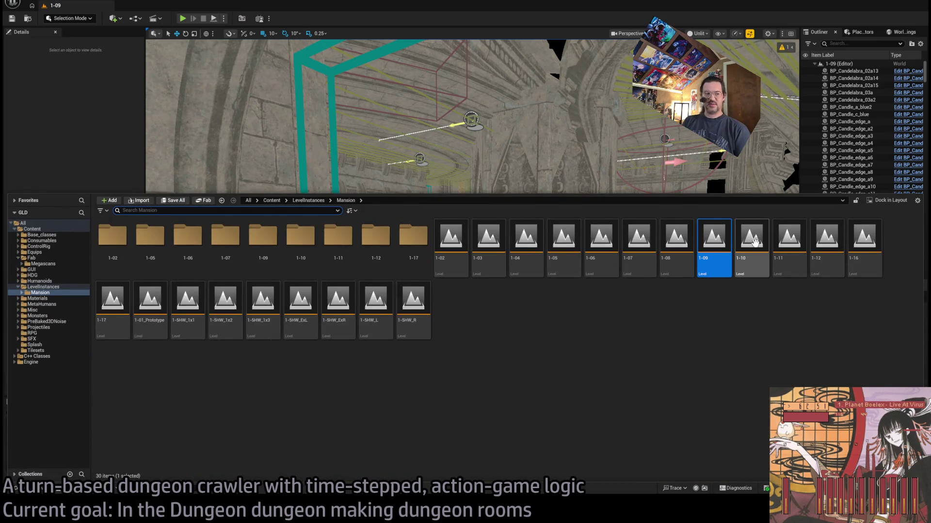
pyautogui.click(750, 345)
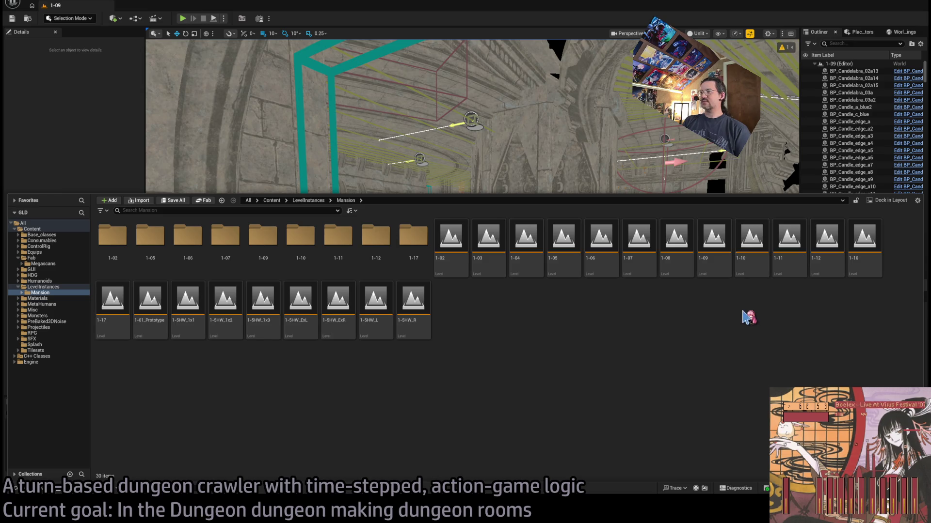
pyautogui.click(824, 241)
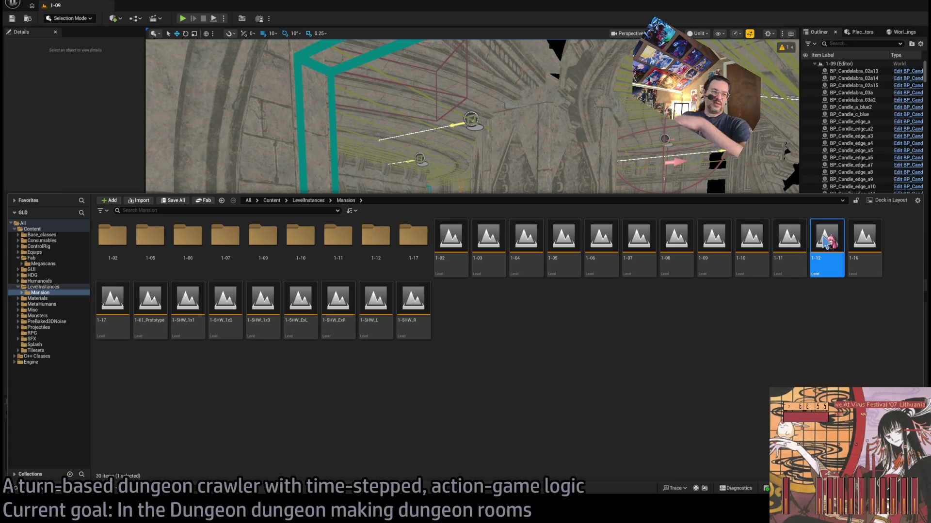
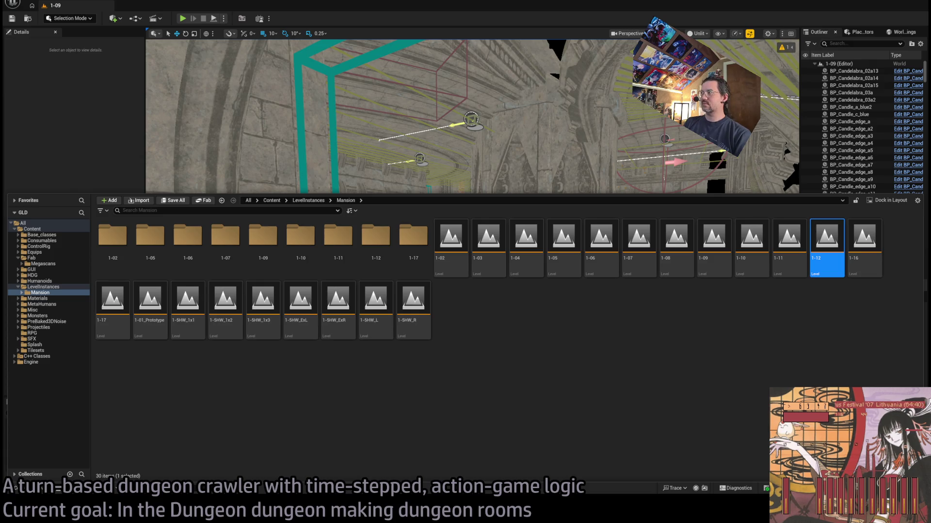
# - Open level 1-12 from the Content Drawer and close the drawer to see the level
pyautogui.press('Return')
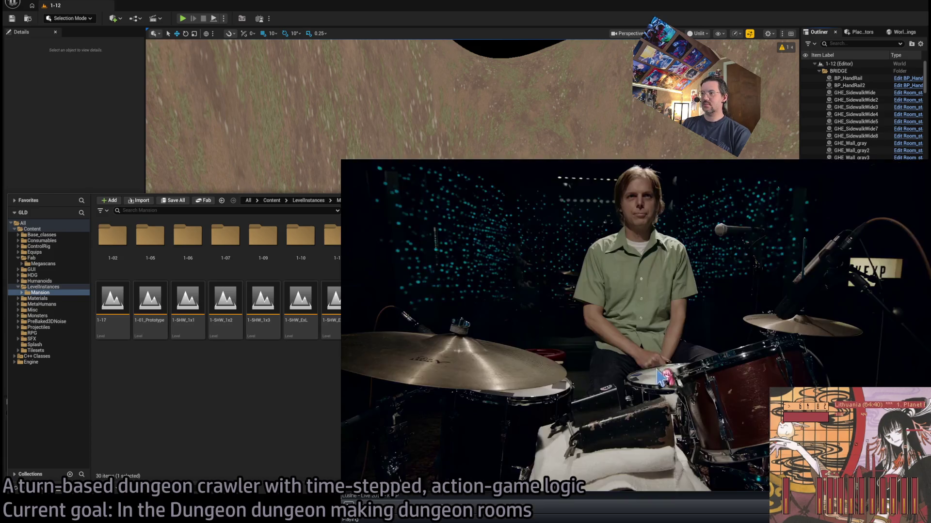
pyautogui.click(647, 361)
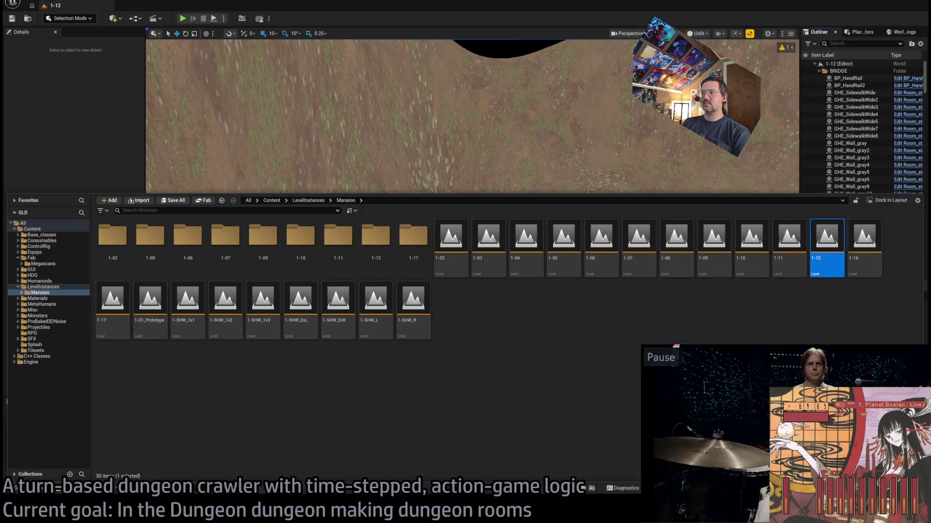
pyautogui.scroll(-2, 810, 441)
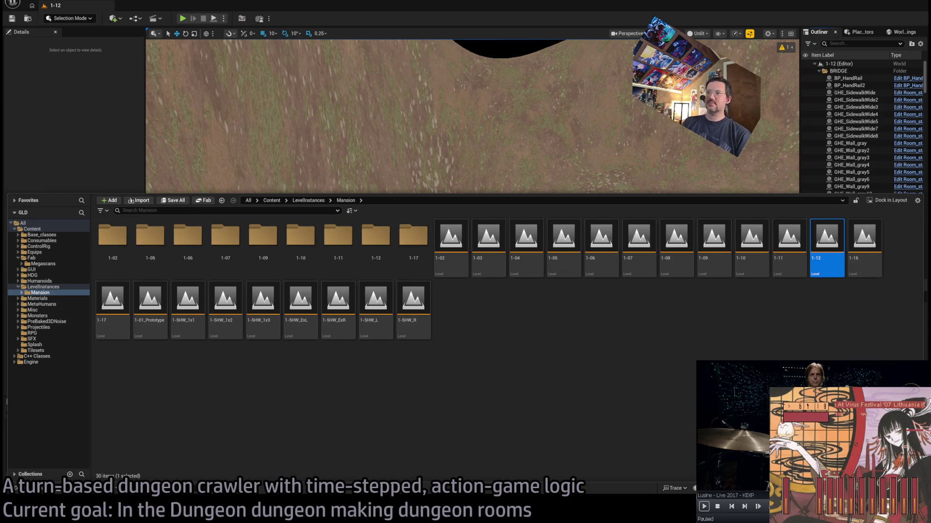
pyautogui.hotkey('ctrl', 'space')
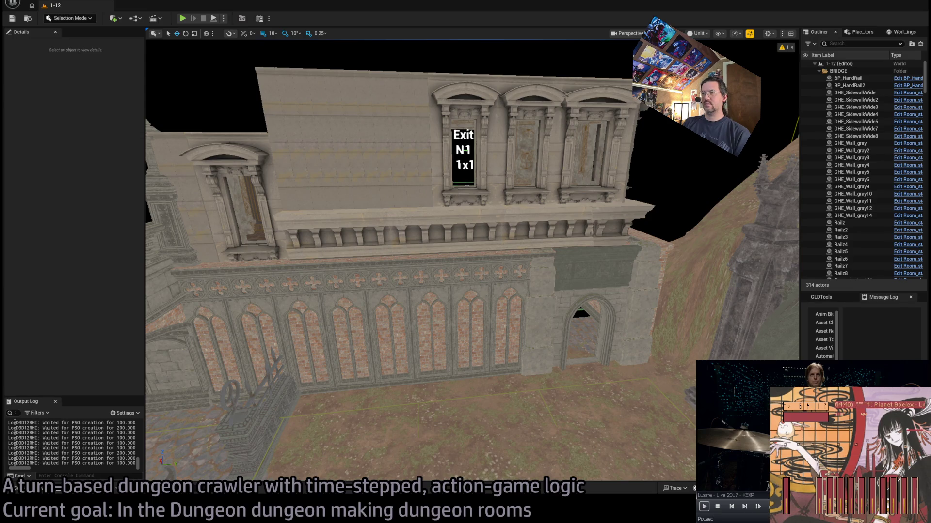
# - Fly the camera toward level 1-12's building facade, then bring the Content Drawer back up
pyautogui.press('XF86AudioPlay')
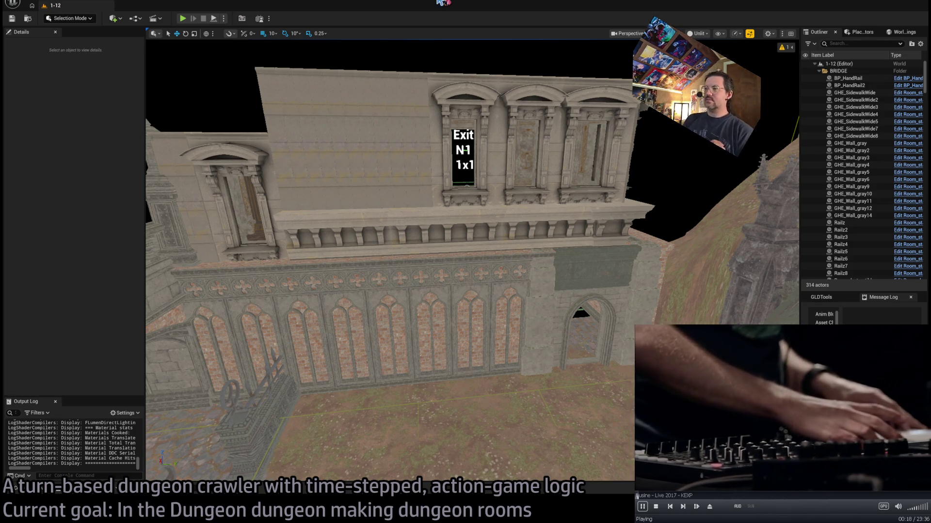
pyautogui.moveTo(473, 228)
pyautogui.mouseDown()
pyautogui.moveTo(552, 175)
pyautogui.moveTo(504, 199)
pyautogui.mouseUp()
pyautogui.click(42, 494)
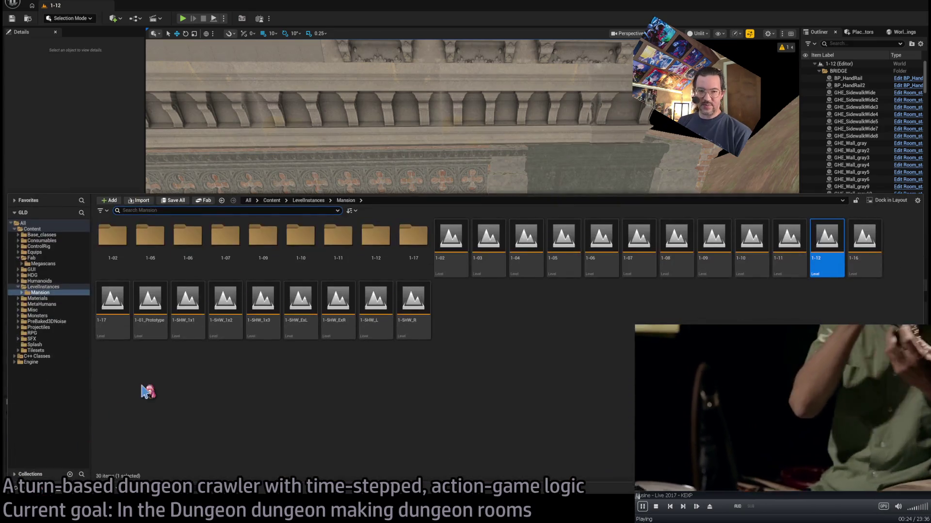
# - Rename the beach boulder static mesh to Rock_beach_boulder_wfliedybw
pyautogui.click(44, 264)
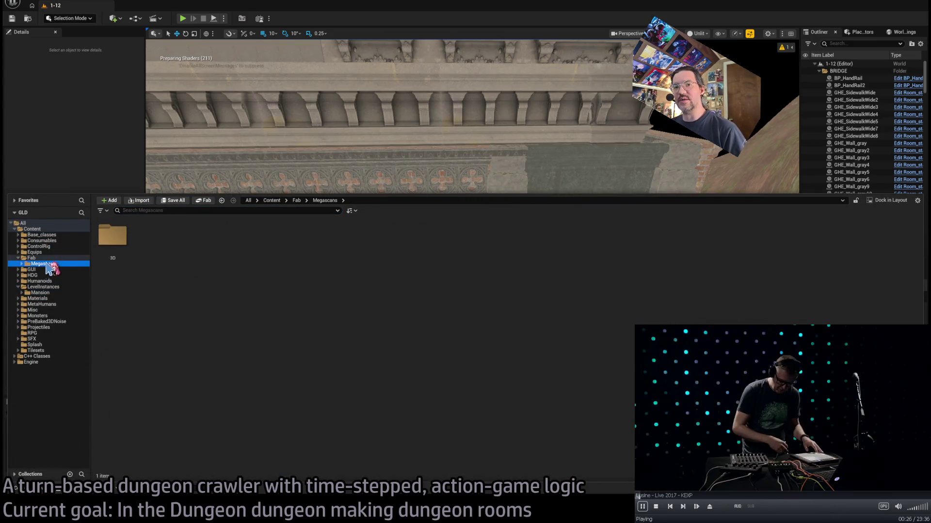
pyautogui.doubleClick(103, 242)
pyautogui.doubleClick(114, 245)
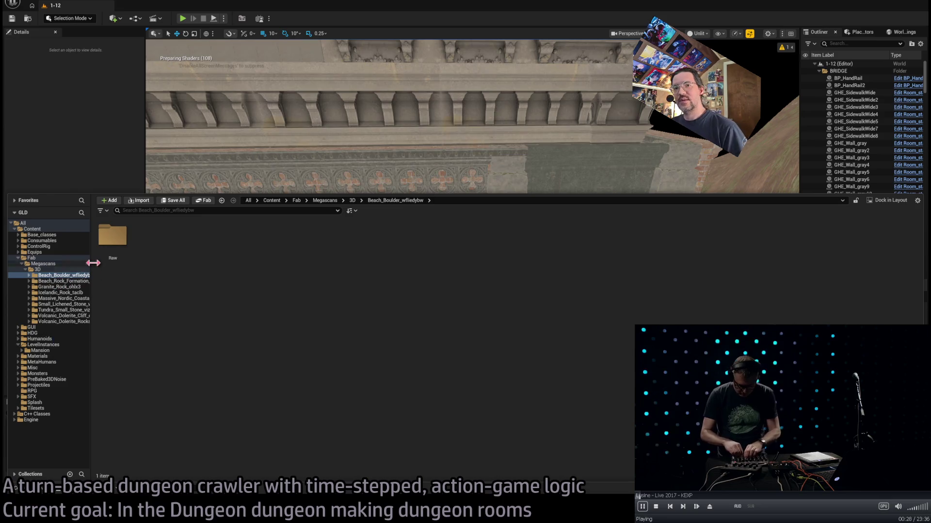
pyautogui.doubleClick(116, 264)
pyautogui.doubleClick(116, 264)
pyautogui.doubleClick(146, 245)
pyautogui.click(115, 248)
pyautogui.press('F2')
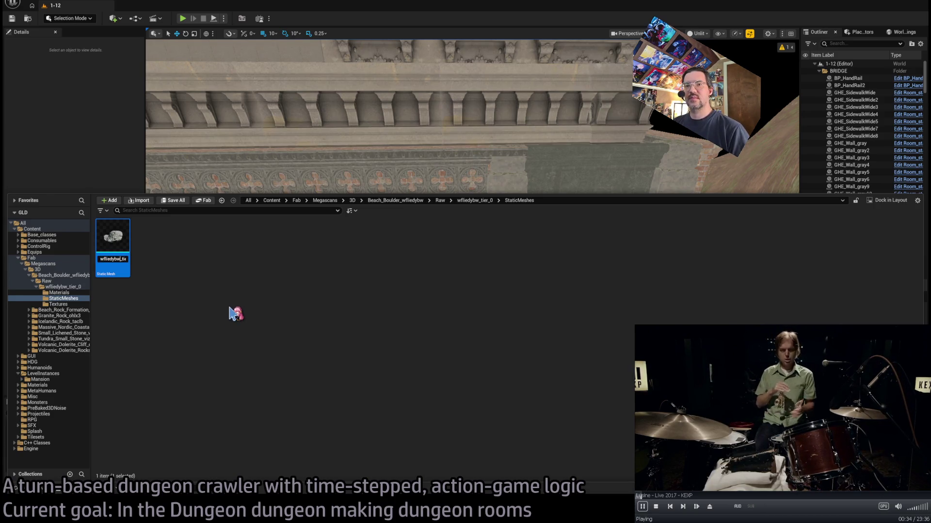
pyautogui.press('BackSpace')
pyautogui.press('BackSpace')
pyautogui.press('BackSpace')
pyautogui.press('Home')
pyautogui.write('Beach')
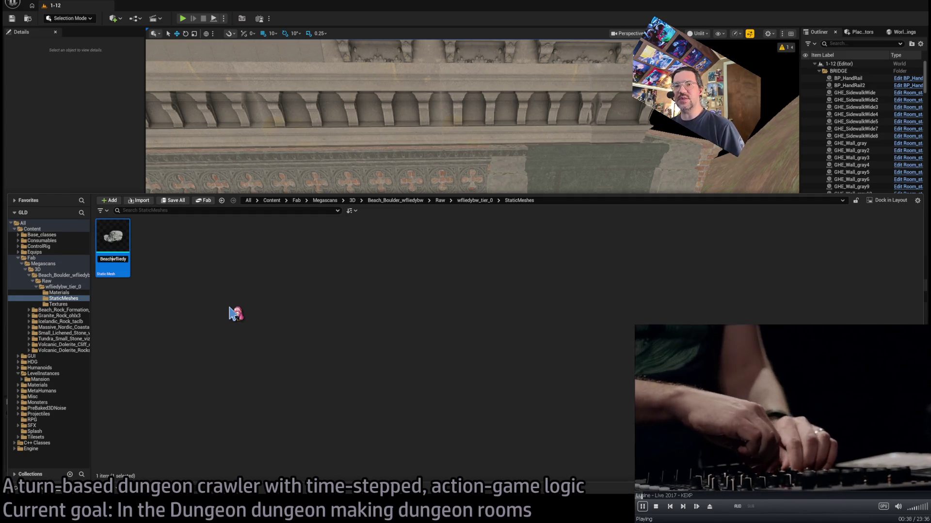
pyautogui.write('_boulder_')
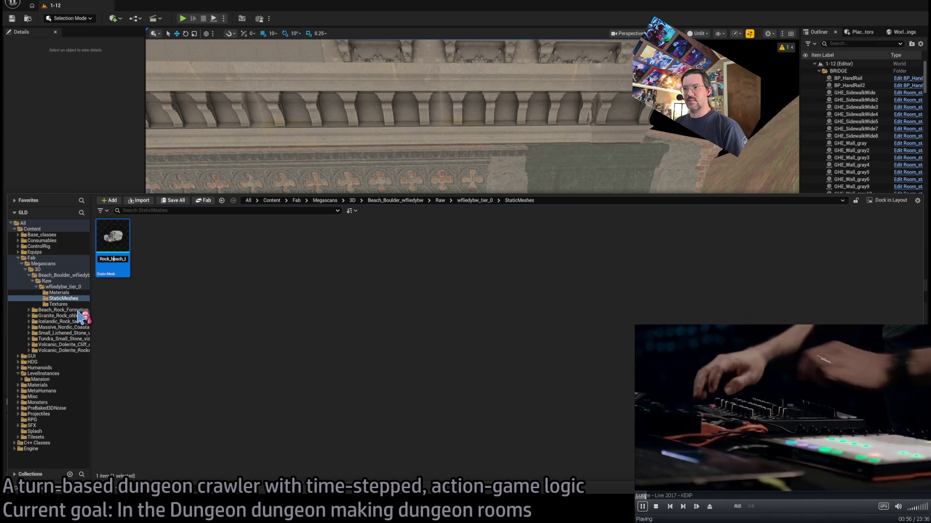
pyautogui.press('Return')
# - Rename the beach rock formation static mesh to Rock_beach_formation_wftnffyva
pyautogui.doubleClick(77, 310)
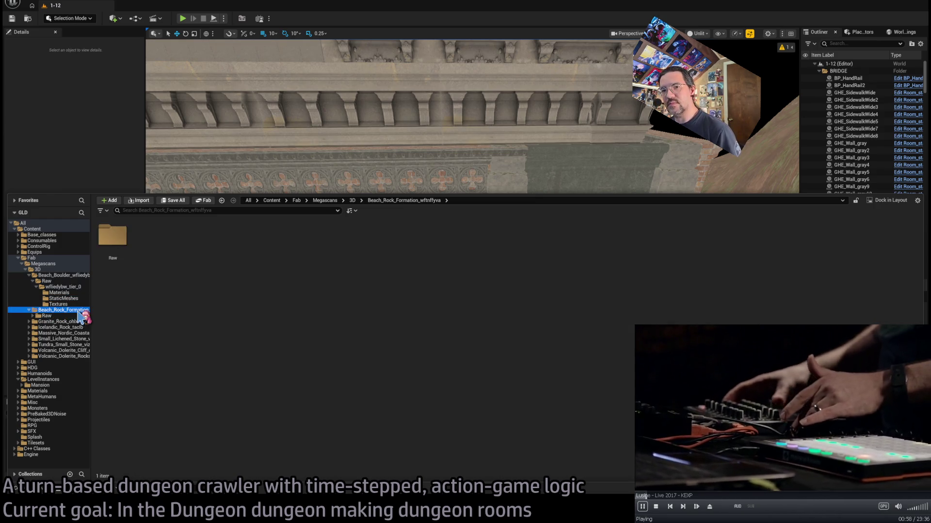
pyautogui.doubleClick(73, 316)
pyautogui.click(72, 322)
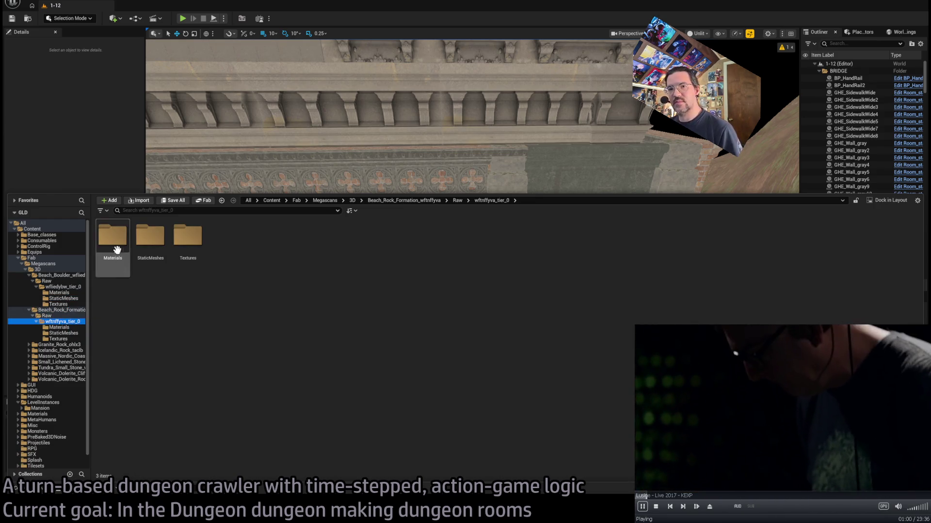
pyautogui.doubleClick(150, 238)
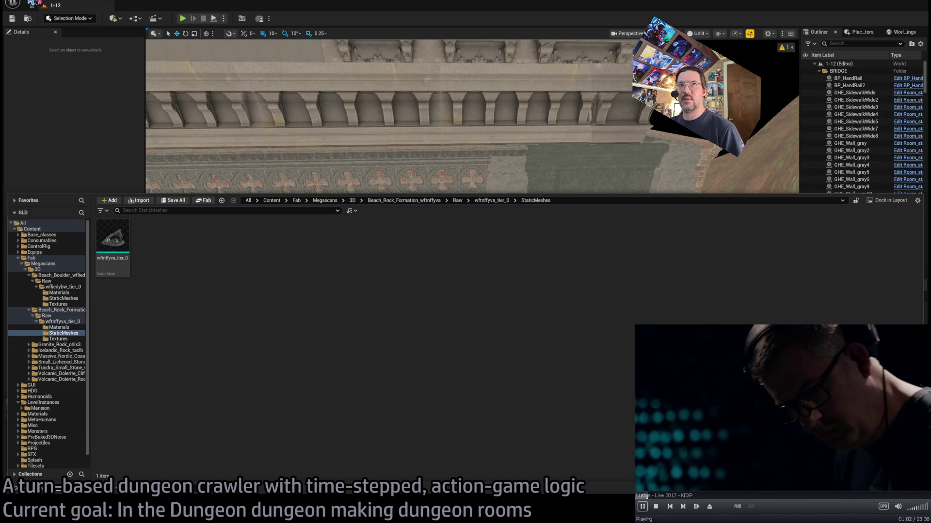
pyautogui.click(53, 46)
pyautogui.click(41, 494)
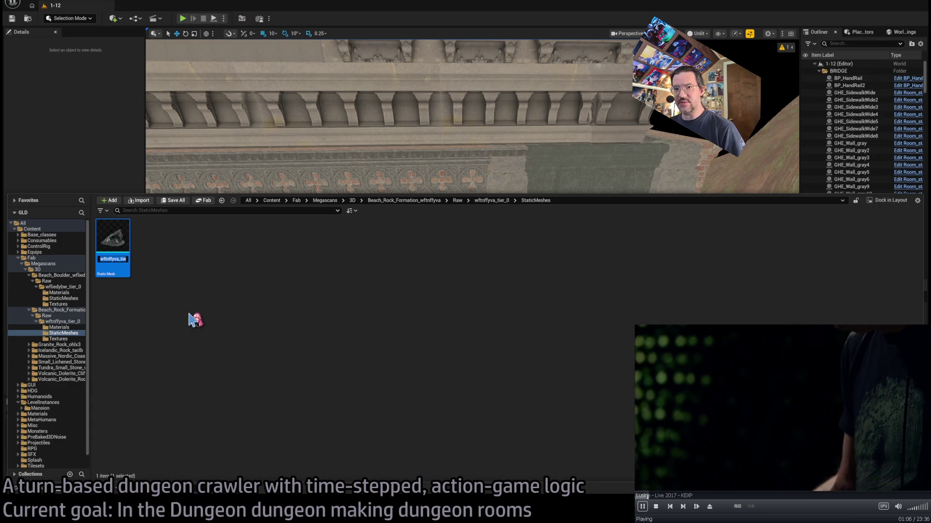
pyautogui.press('F2')
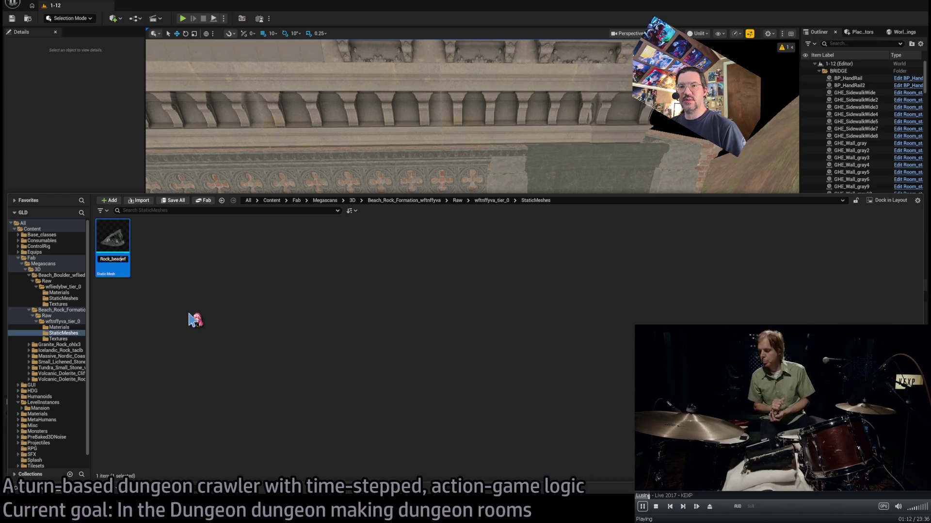
pyautogui.write('h_formation_')
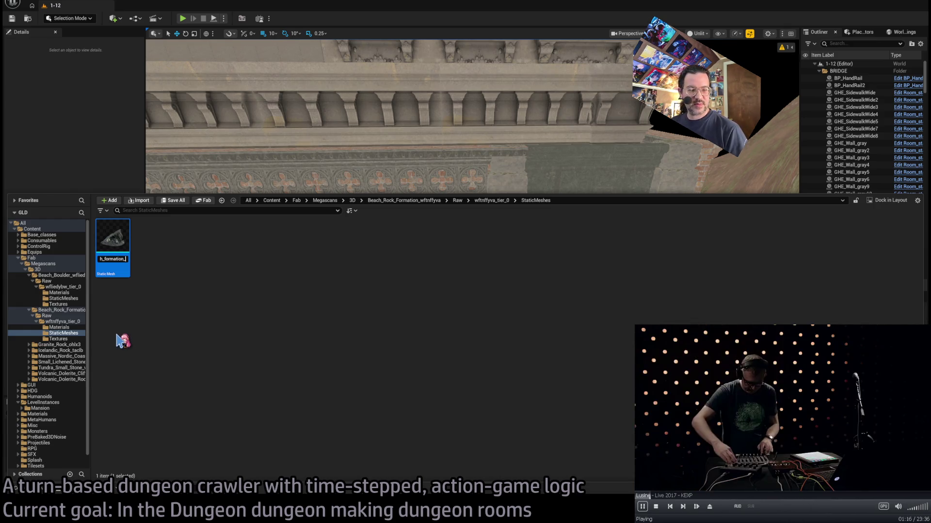
pyautogui.press('Return')
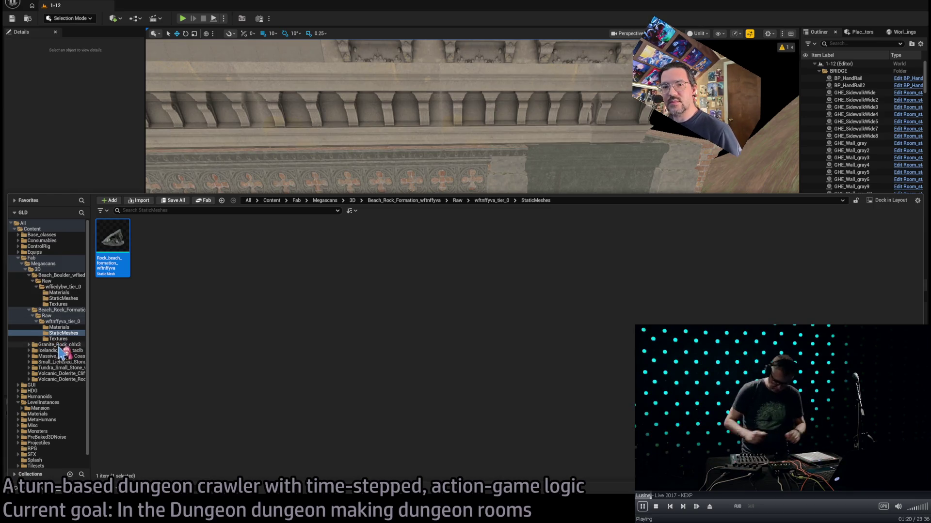
# - Rename the granite rock static mesh to Rock_granite_ohlx3
pyautogui.doubleClick(63, 345)
pyautogui.doubleClick(62, 350)
pyautogui.doubleClick(63, 356)
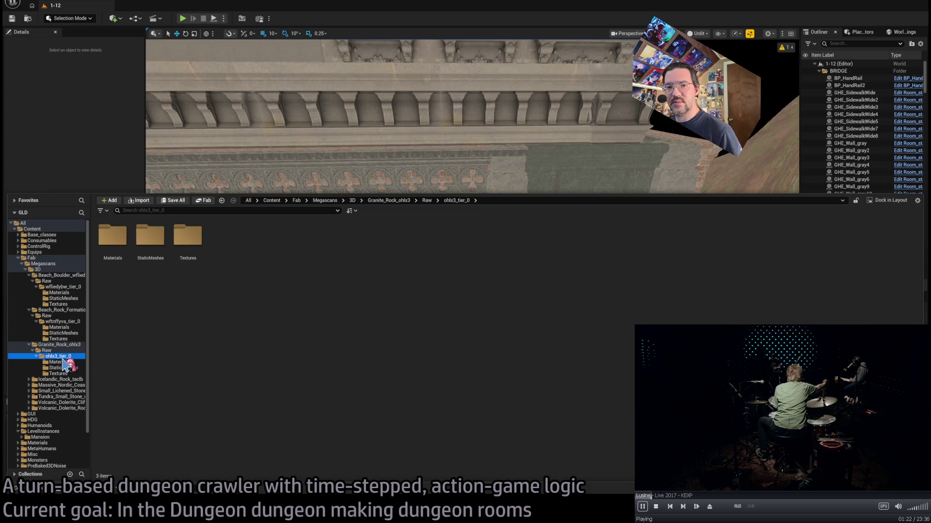
pyautogui.doubleClick(145, 235)
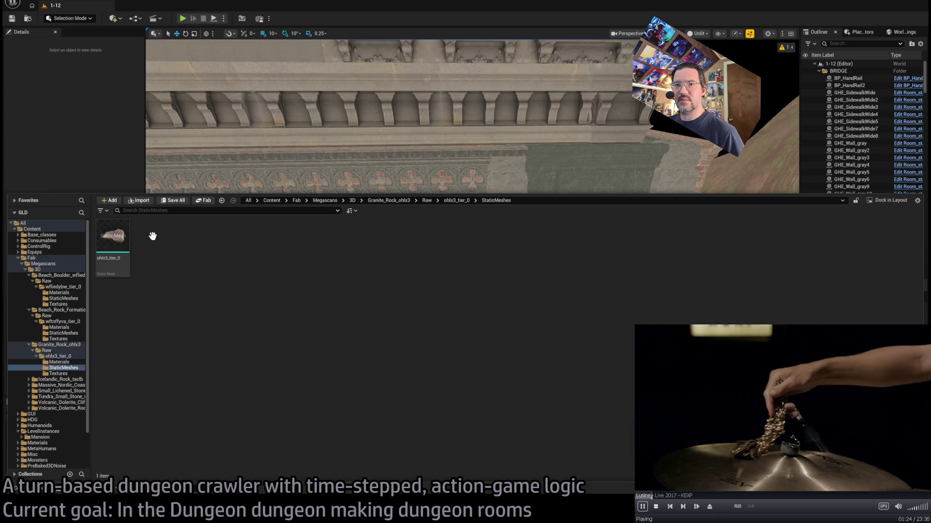
pyautogui.click(113, 259)
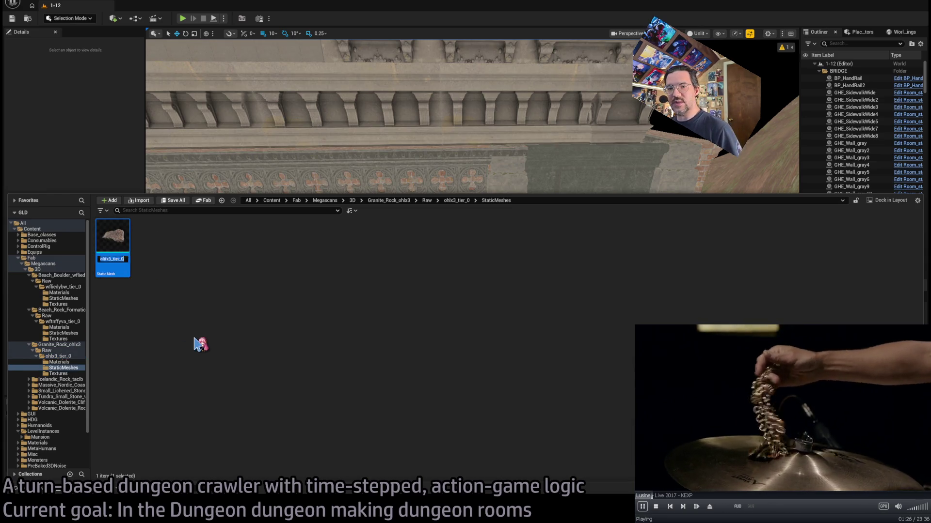
pyautogui.write('ohlx3_')
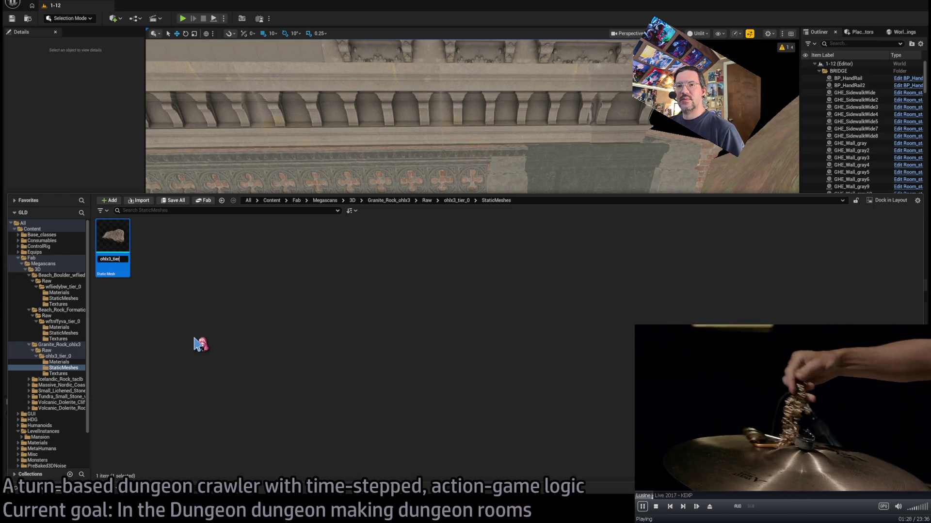
pyautogui.press('BackSpace')
pyautogui.press('Home')
pyautogui.write('Rock_gr')
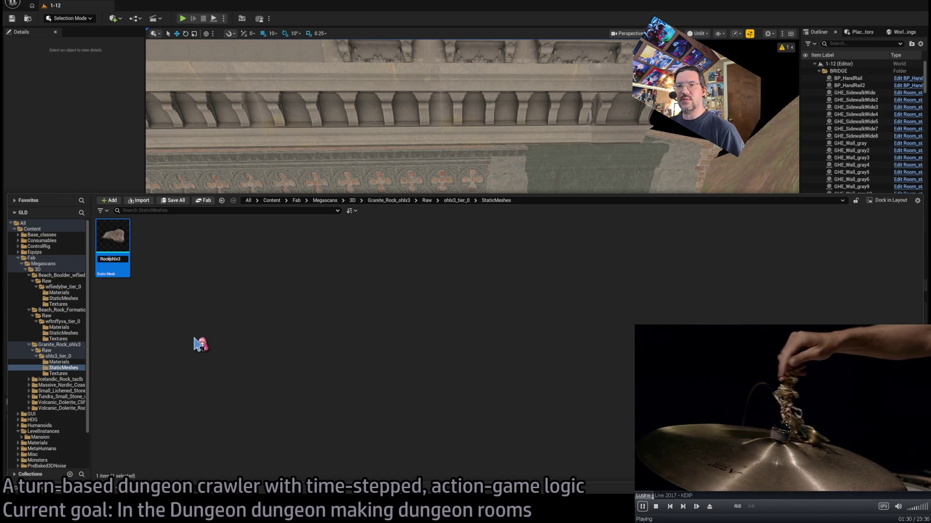
pyautogui.write('anite_')
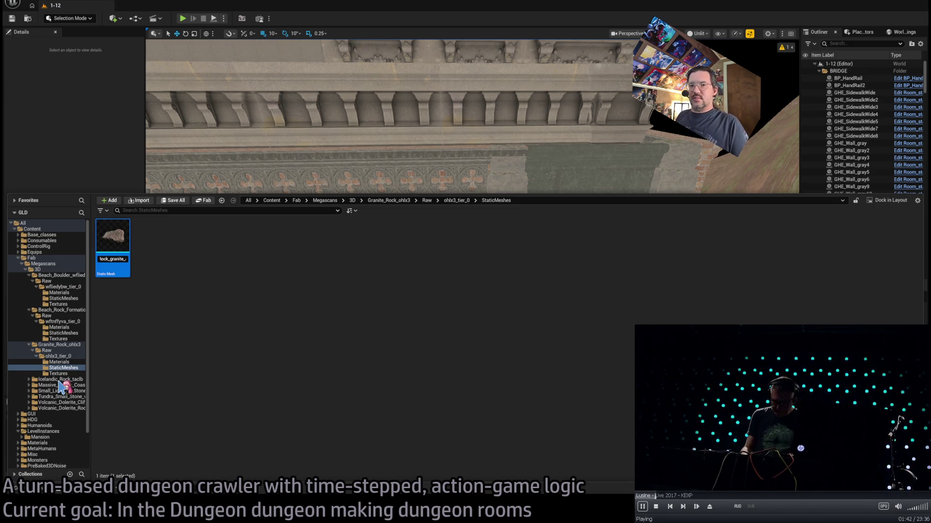
pyautogui.press('Return')
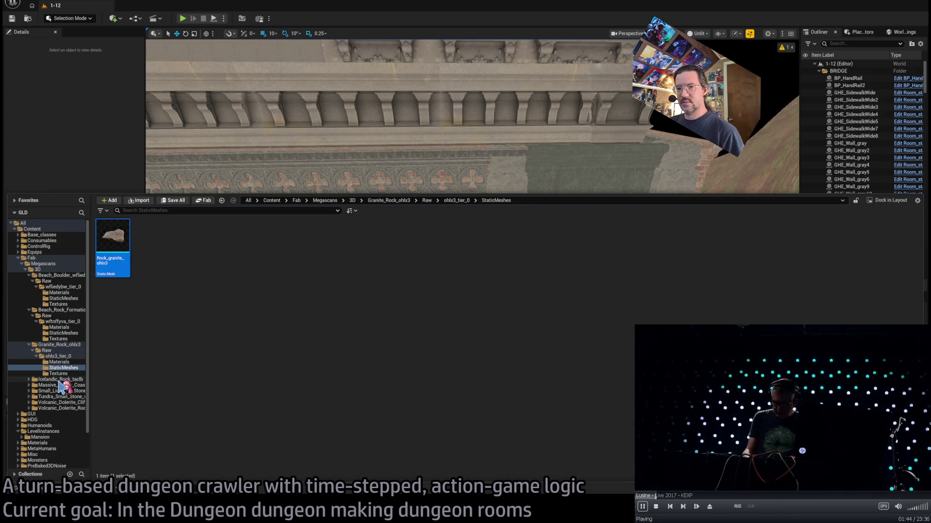
# - Begin renaming the Icelandic rock mesh with a Rock_icelandic prefix, dropping the tier suffix
pyautogui.click(59, 380)
pyautogui.doubleClick(121, 238)
pyautogui.doubleClick(121, 238)
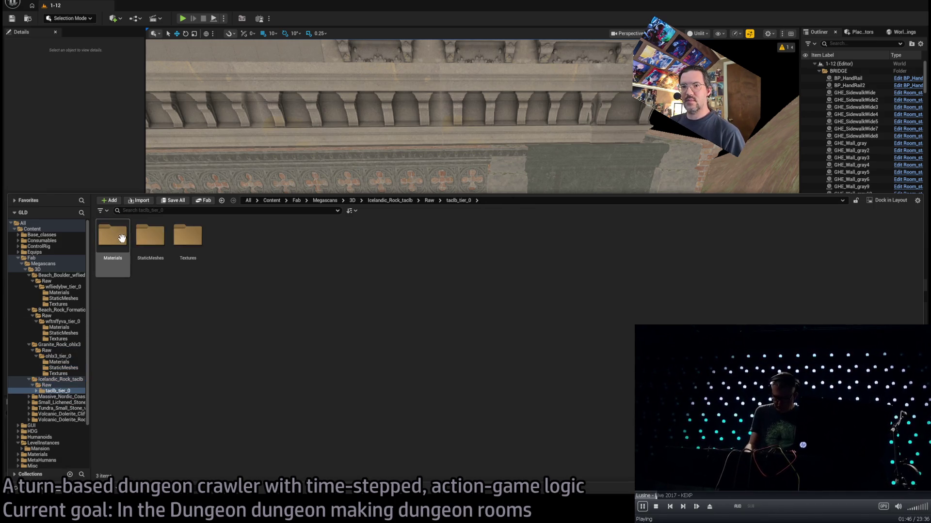
pyautogui.doubleClick(160, 240)
pyautogui.click(113, 239)
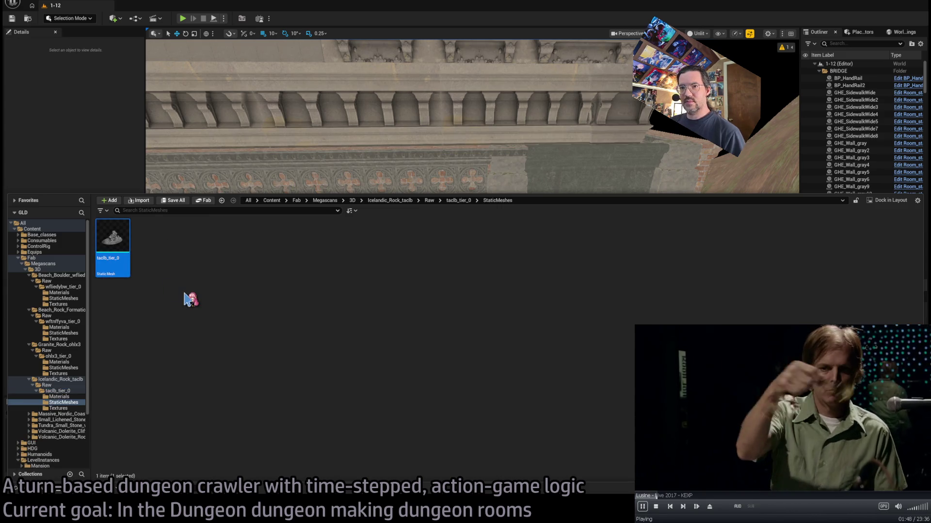
pyautogui.press('F2')
pyautogui.press('End')
pyautogui.press('BackSpace')
pyautogui.press('BackSpace')
pyautogui.press('BackSpace')
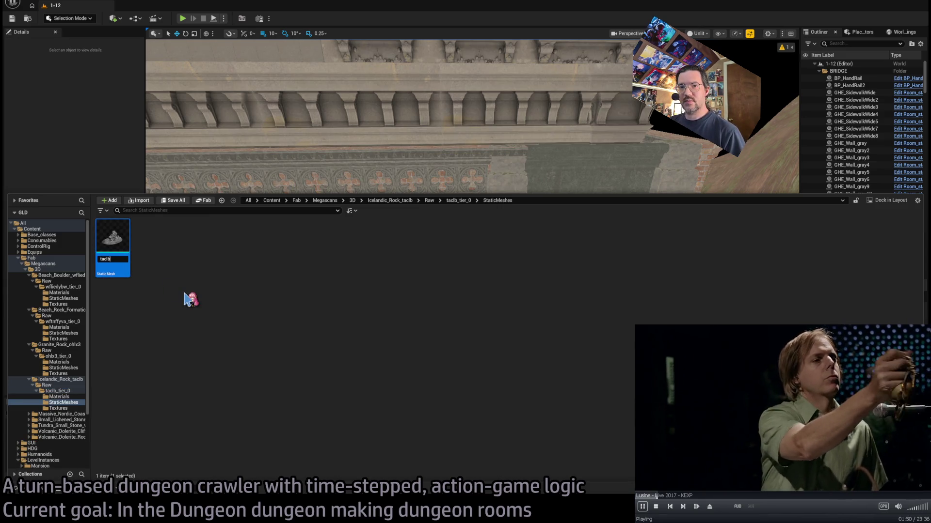
pyautogui.press('Home')
pyautogui.write('Rock_')
pyautogui.write('ic')
pyautogui.write('elandic')
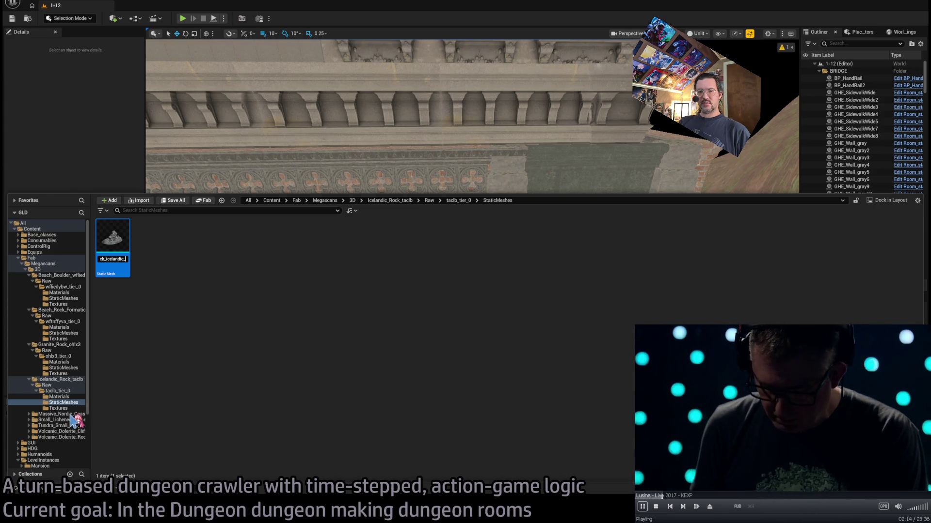
# - Rename the Massive Nordic Coastal Cliff static mesh to Rock_nordic_coast_vfmjadufa
pyautogui.doubleClick(59, 414)
pyautogui.click(58, 420)
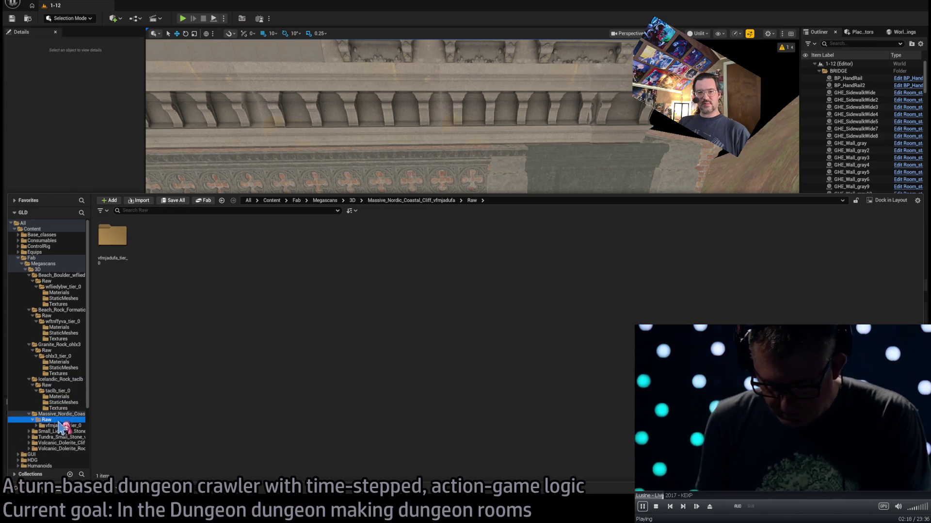
pyautogui.doubleClick(60, 426)
pyautogui.doubleClick(151, 236)
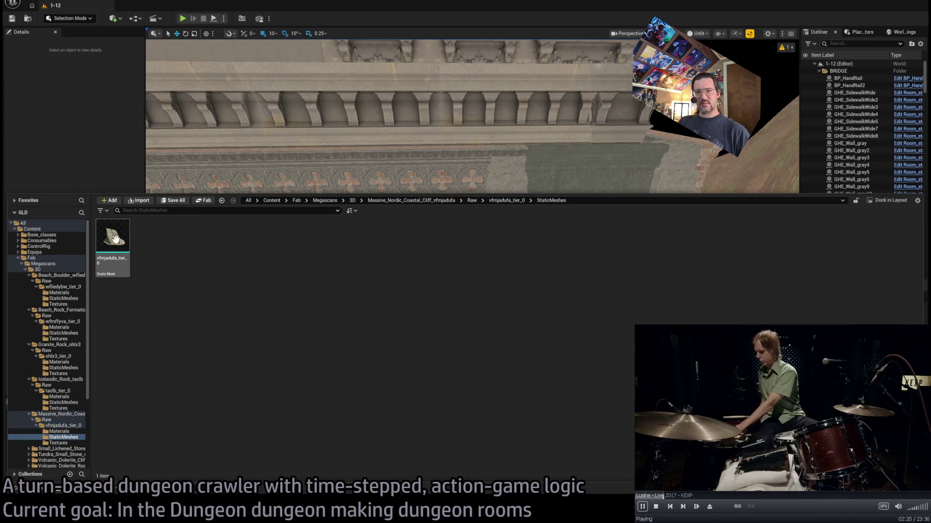
pyautogui.click(114, 238)
pyautogui.press('F2')
pyautogui.write('vfmjadufa')
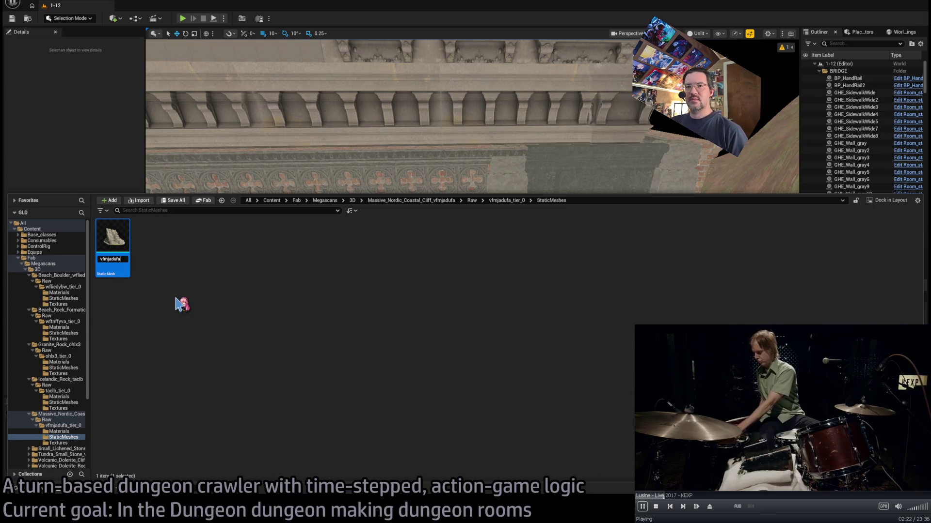
pyautogui.press('Home')
pyautogui.write('Rock_')
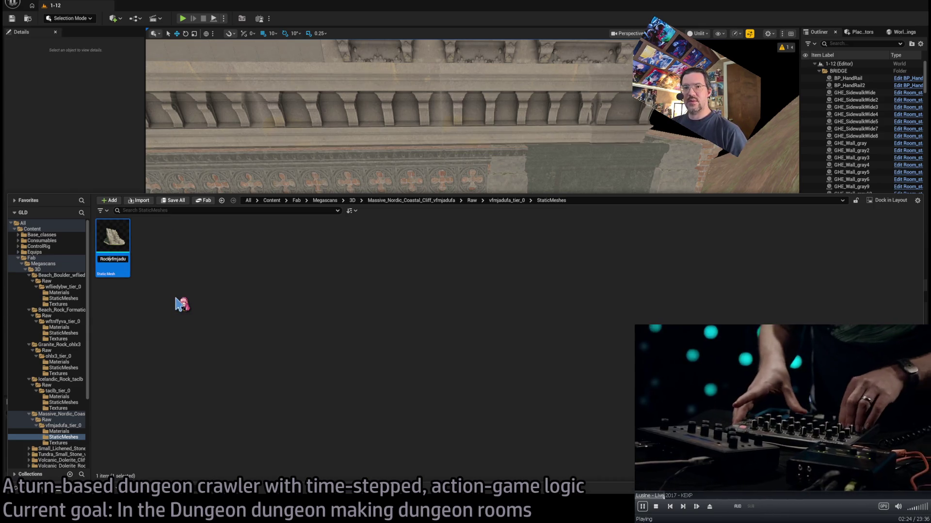
pyautogui.press('End')
pyautogui.write('_nordic_c')
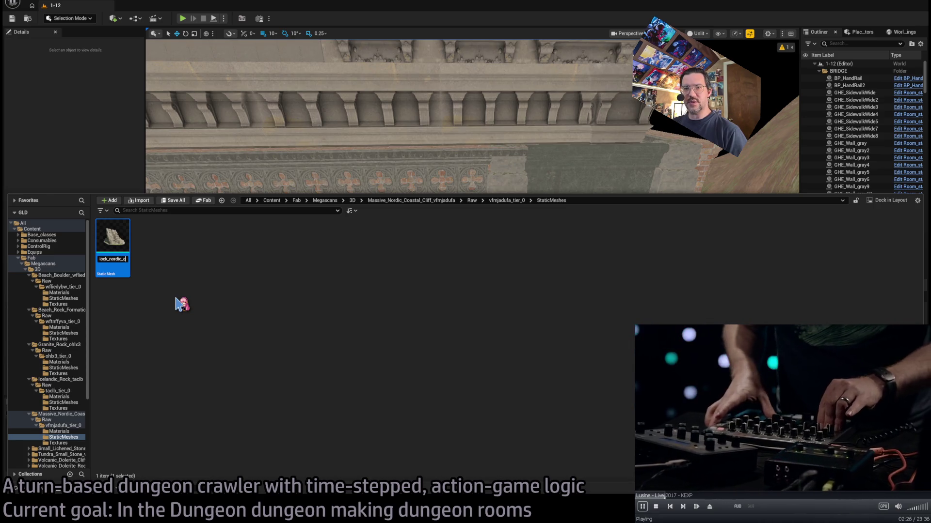
pyautogui.write('oast_vfmjadufa')
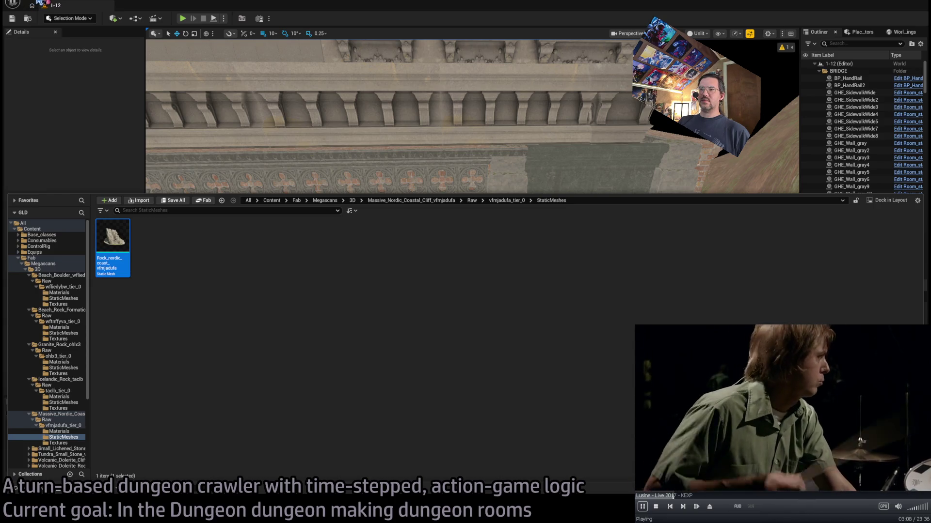
pyautogui.click(37, 5)
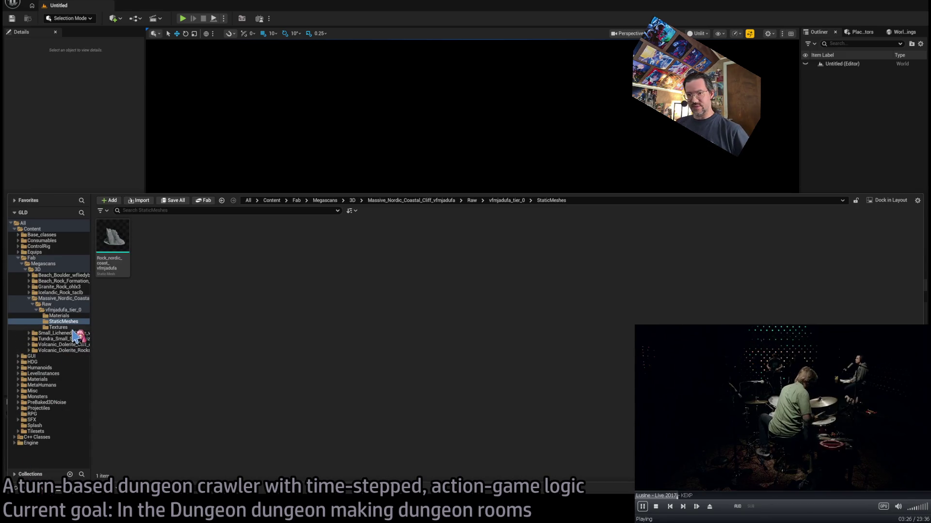
# - Rename the Small Lichened Stone mesh with a Rock_lichened_ prefix
pyautogui.doubleClick(70, 334)
pyautogui.doubleClick(68, 339)
pyautogui.doubleClick(68, 344)
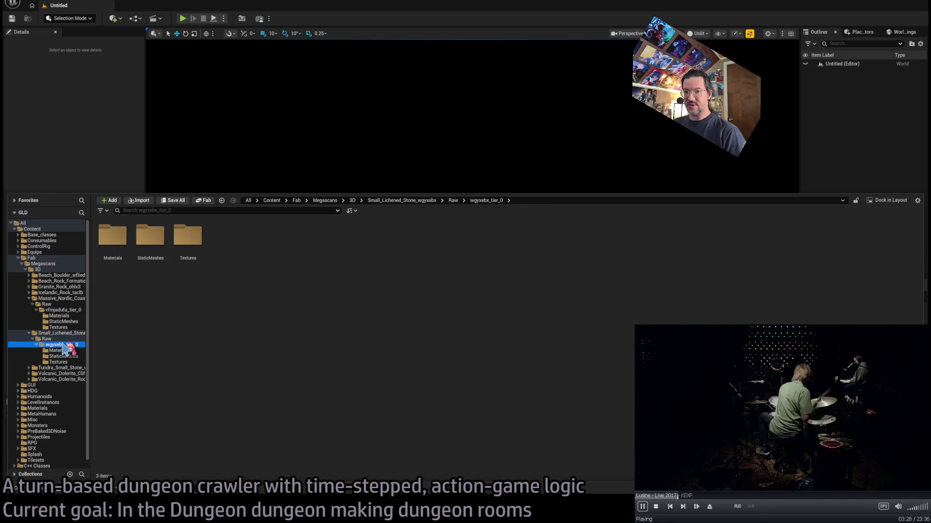
pyautogui.click(64, 357)
pyautogui.click(113, 238)
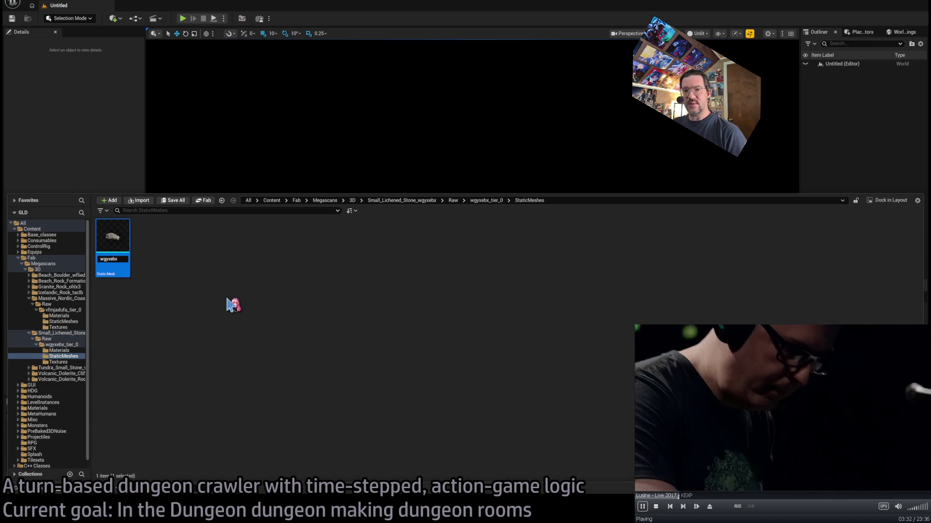
pyautogui.press('Home')
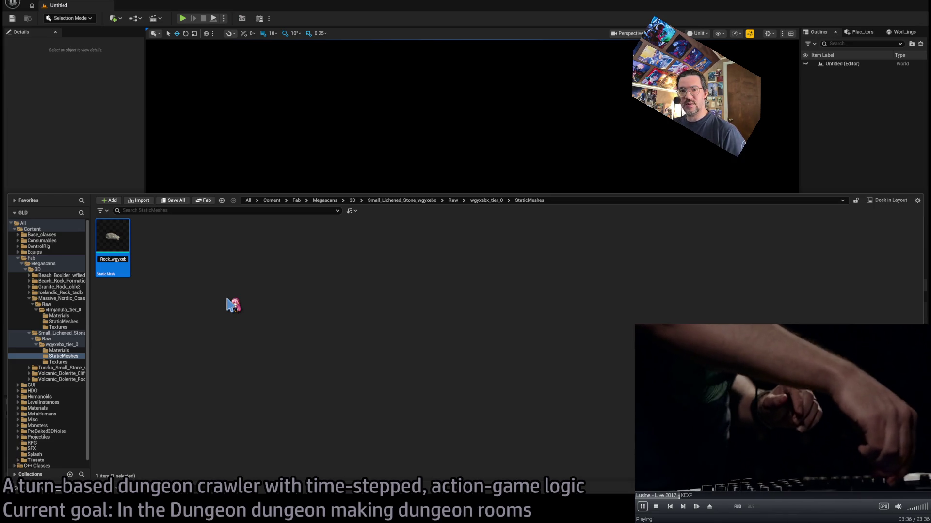
pyautogui.write('l')
pyautogui.write('ed')
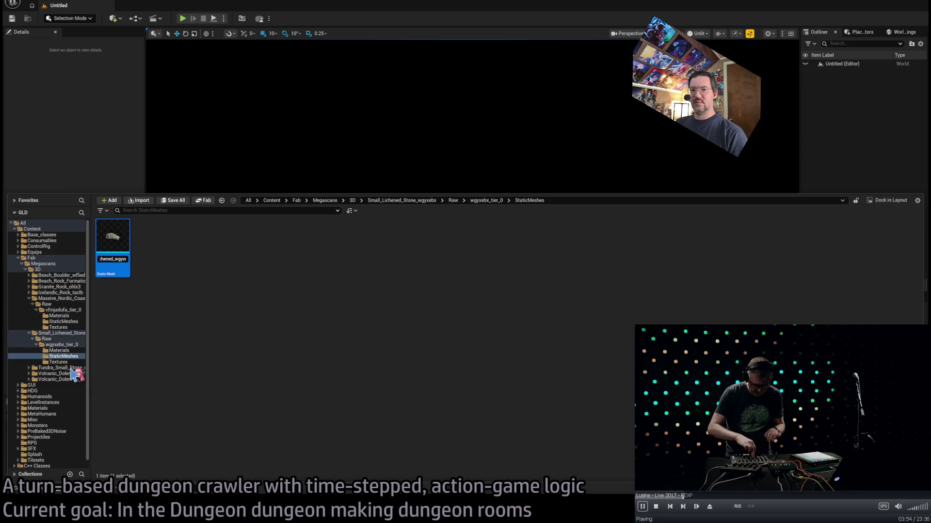
# - Rename the tundra small stone mesh to Rock_tundra_vizvegt
pyautogui.click(71, 368)
pyautogui.doubleClick(116, 240)
pyautogui.doubleClick(119, 244)
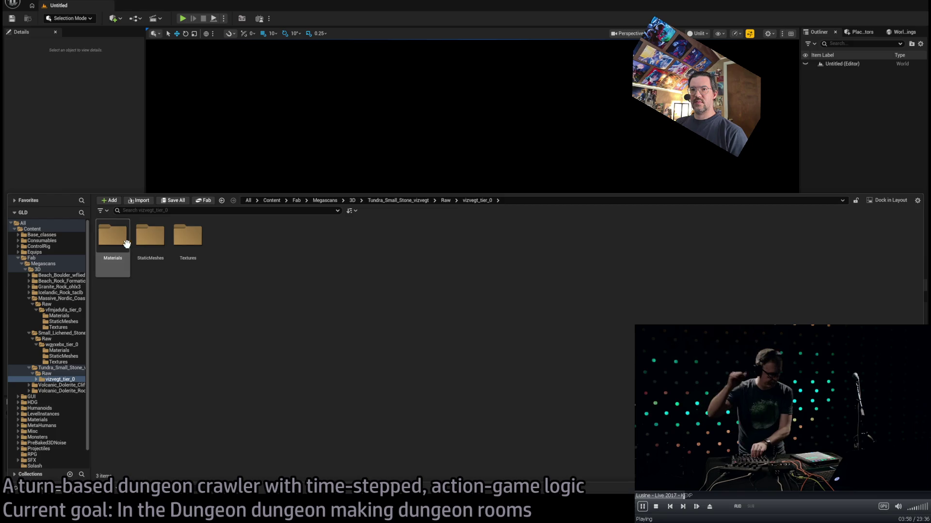
pyautogui.doubleClick(150, 240)
pyautogui.click(111, 239)
pyautogui.press('F2')
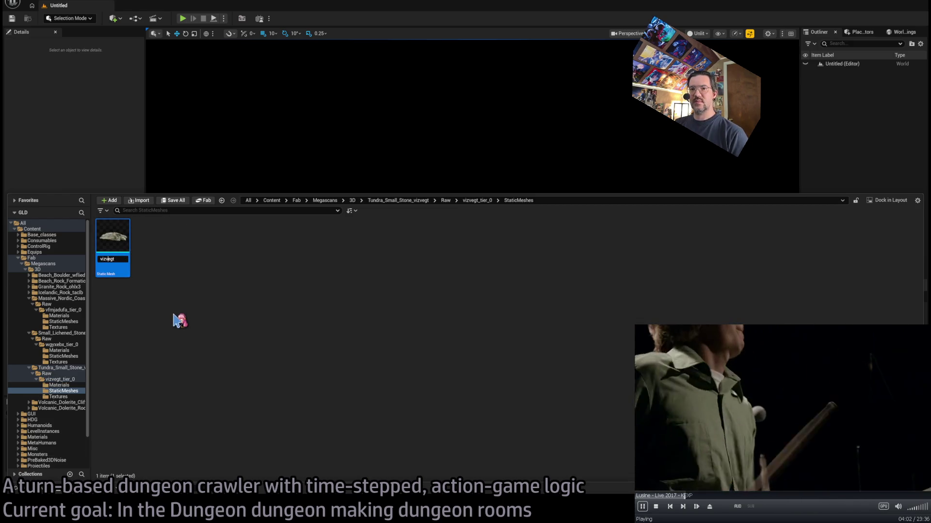
pyautogui.press('Home')
pyautogui.write('Rock_tund')
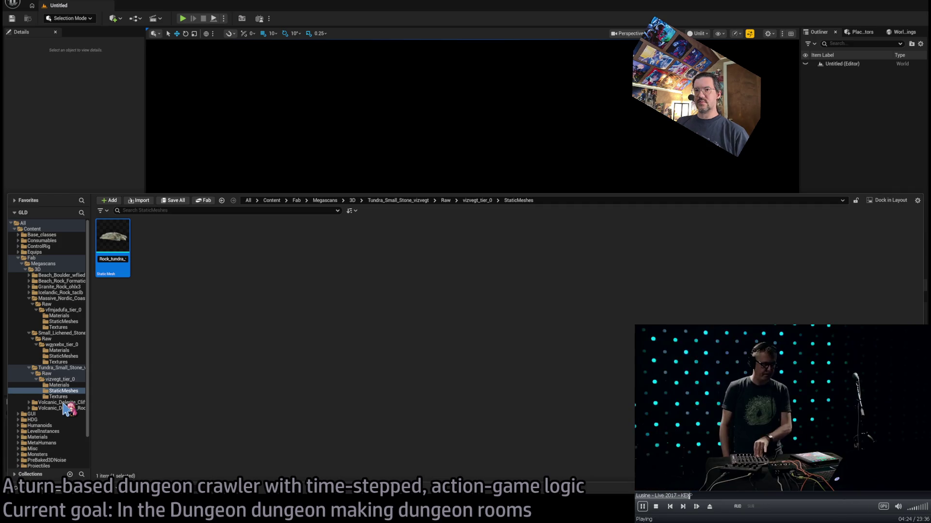
# - Rename the volcanic dolerite cliff mesh to Rock_volcanic_dolerite_qitt7
pyautogui.click(63, 403)
pyautogui.doubleClick(114, 236)
pyautogui.doubleClick(114, 236)
pyautogui.doubleClick(151, 236)
pyautogui.press('F2')
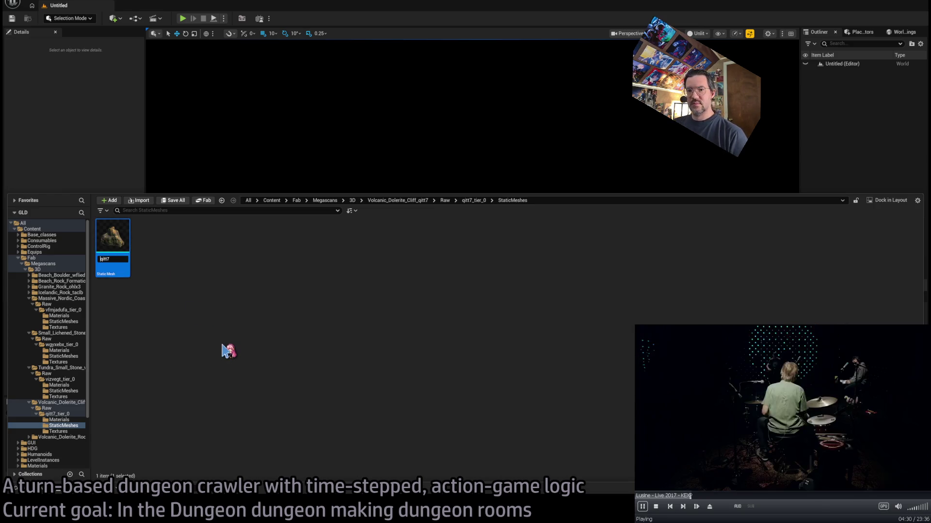
pyautogui.press('Home')
pyautogui.write('Rock_')
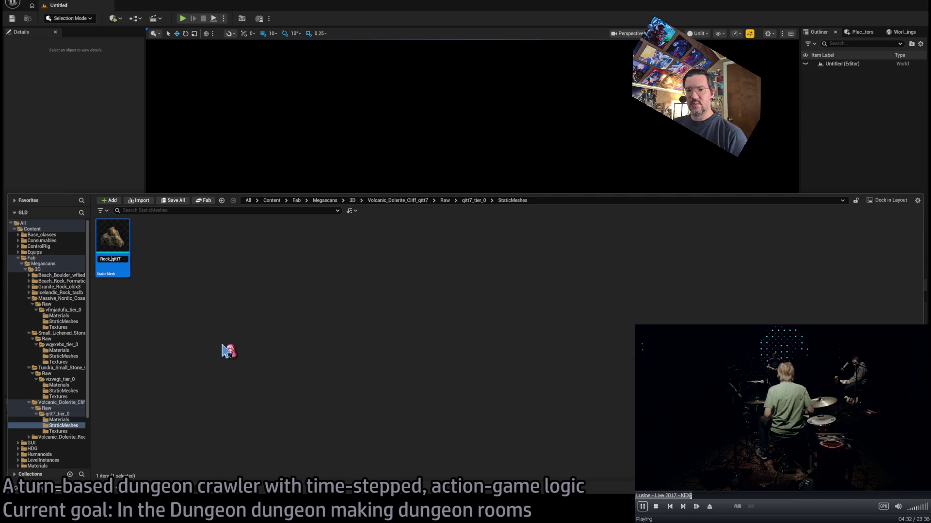
pyautogui.write('volcan')
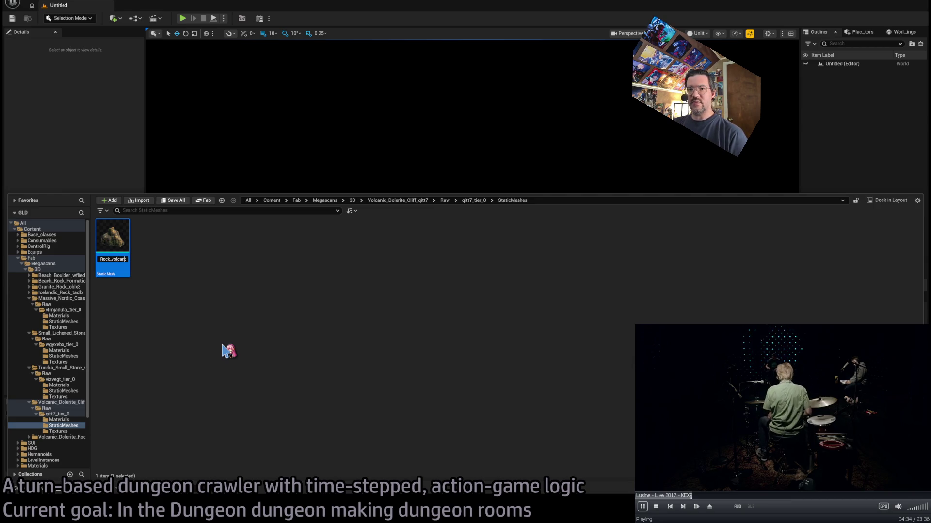
pyautogui.write('ic_dolerite_')
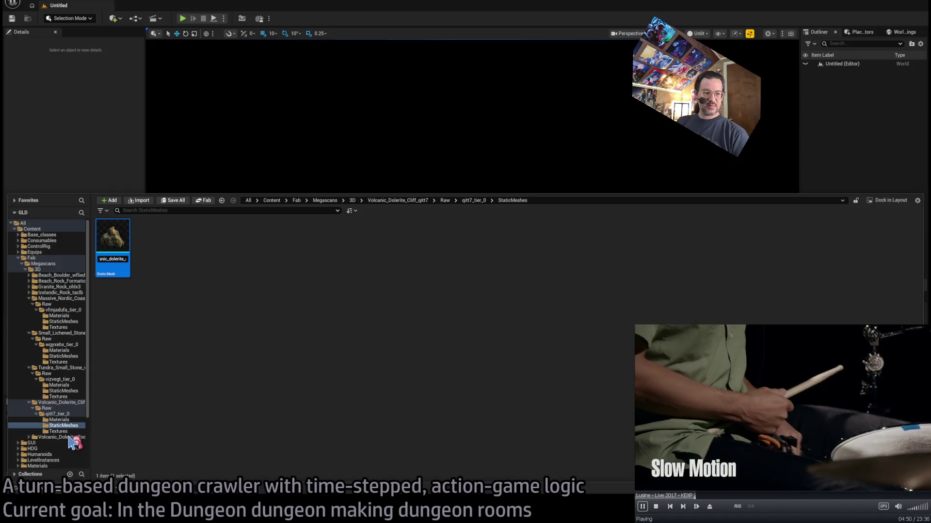
pyautogui.press('Return')
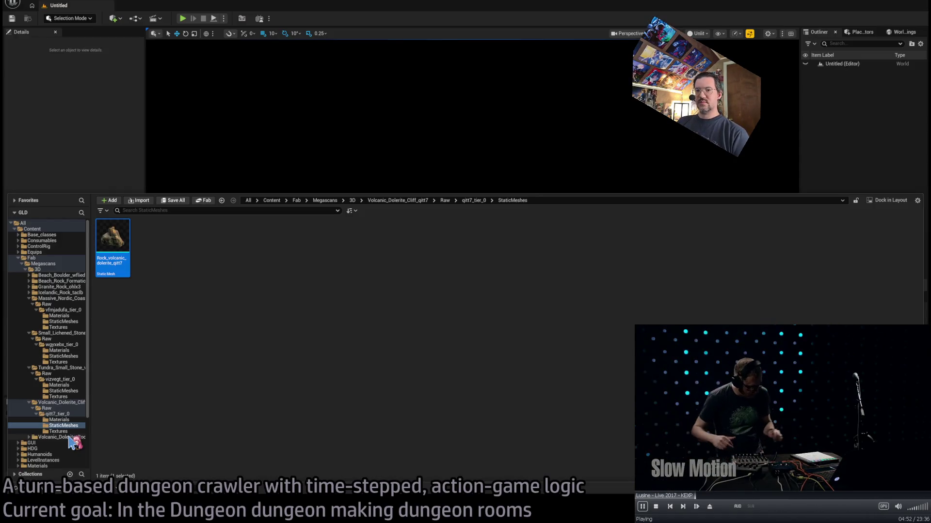
# - Rename the Volcanic Dolerite Rocks mesh to Rock_volcanic_dolerite_qjmvT
pyautogui.doubleClick(70, 438)
pyautogui.doubleClick(70, 443)
pyautogui.doubleClick(68, 449)
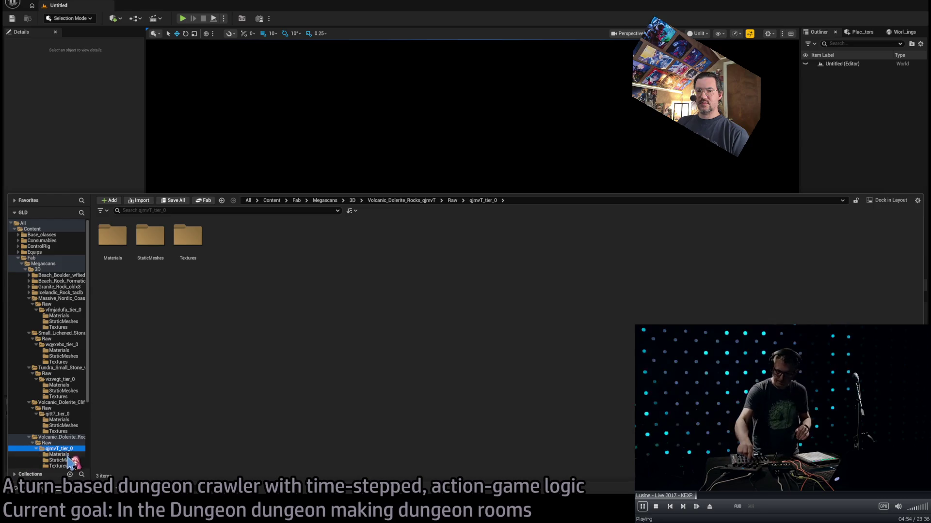
pyautogui.click(68, 460)
pyautogui.click(113, 236)
pyautogui.press('F2')
pyautogui.press('End')
pyautogui.press('BackSpace')
pyautogui.press('BackSpace')
pyautogui.press('BackSpace')
pyautogui.press('Home')
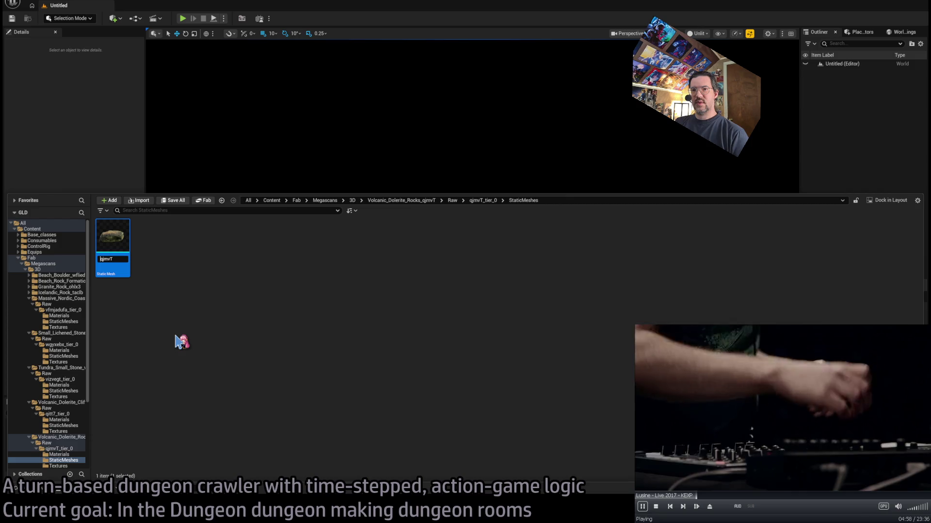
pyautogui.write('Rock_')
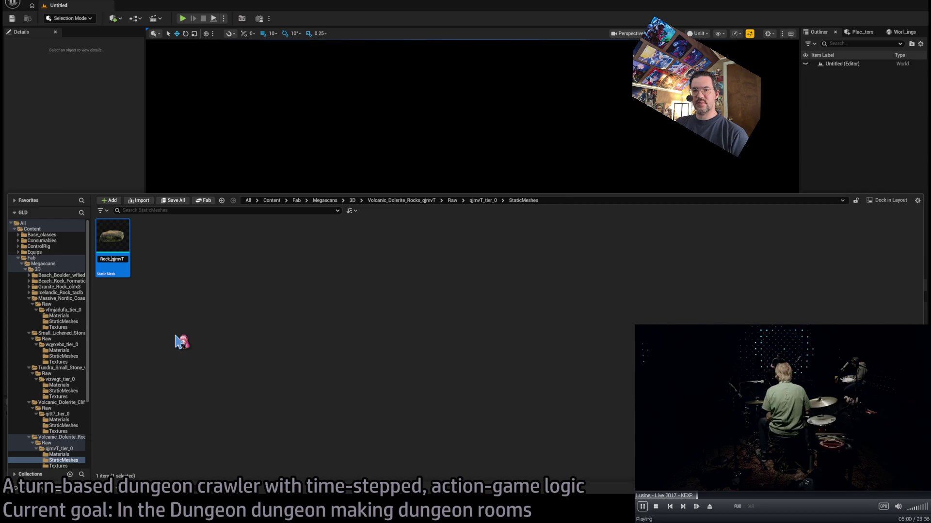
pyautogui.write('olerite_')
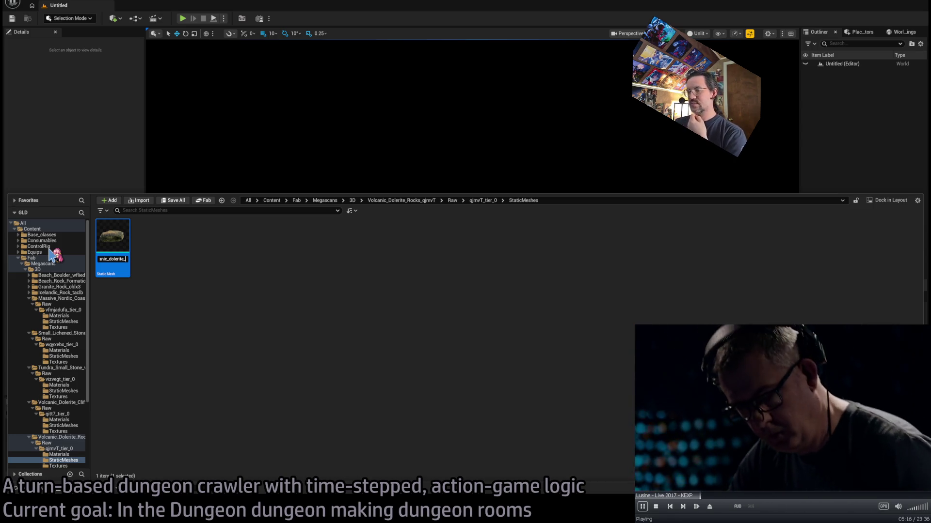
pyautogui.press('Return')
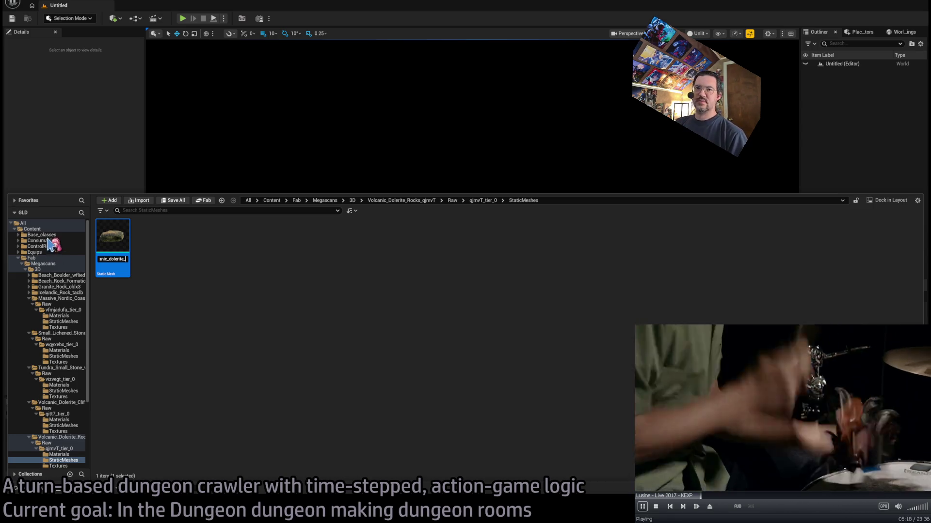
pyautogui.click(58, 258)
pyautogui.write('static_mesh')
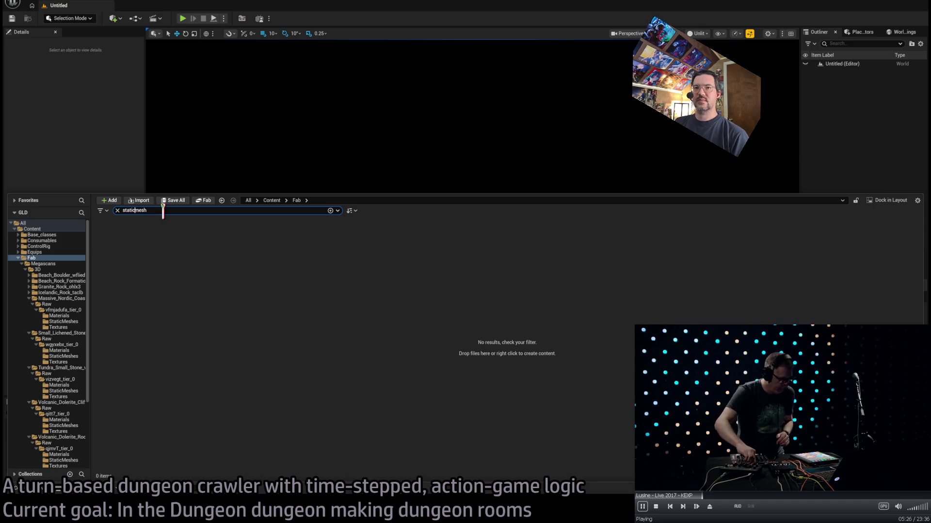
pyautogui.press('Return')
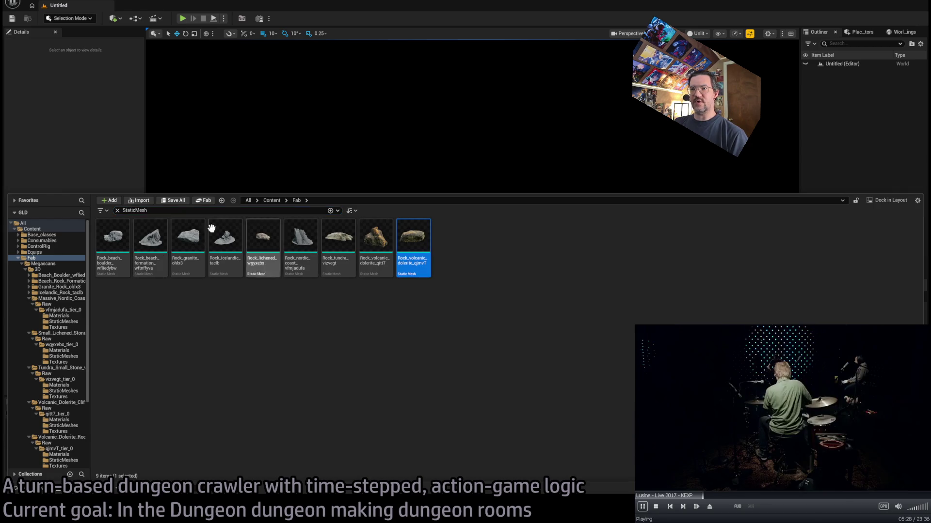
pyautogui.hotkey('ctrl', 'a')
pyautogui.scroll(-3, 58, 373)
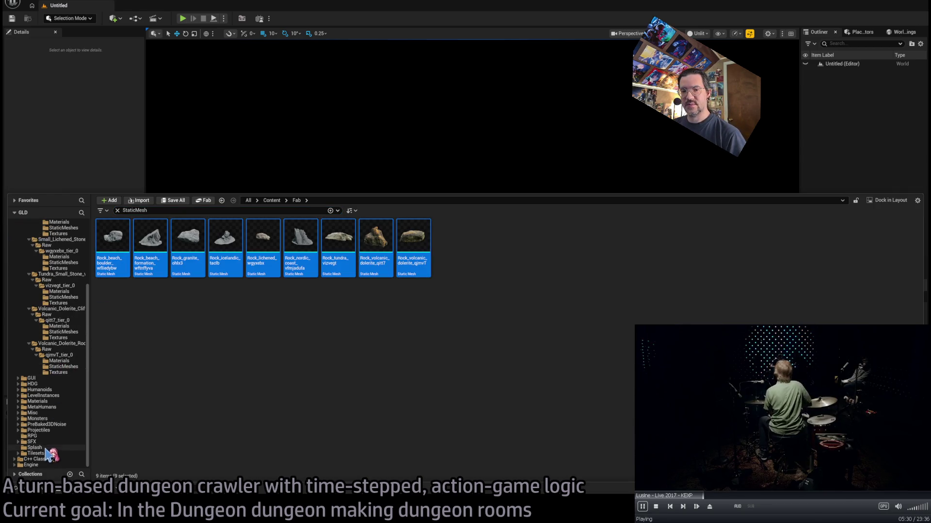
pyautogui.click(18, 453)
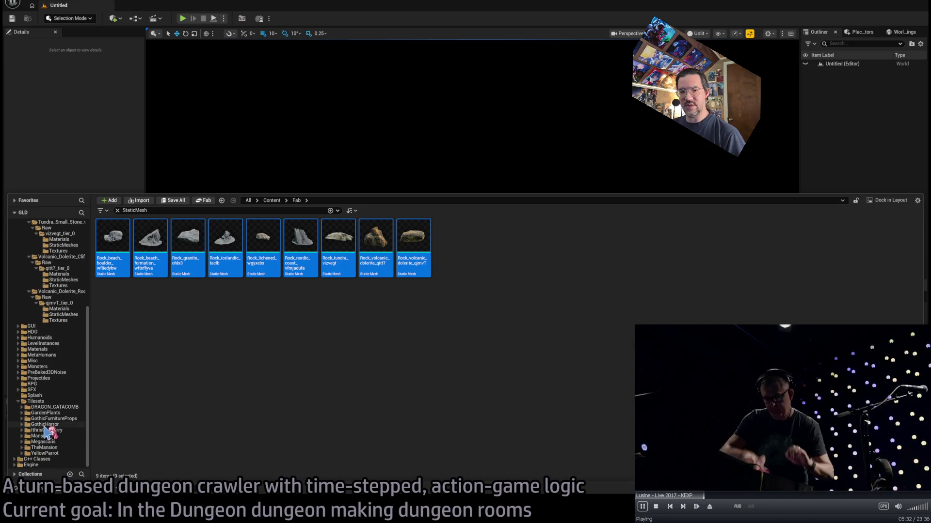
pyautogui.click(21, 441)
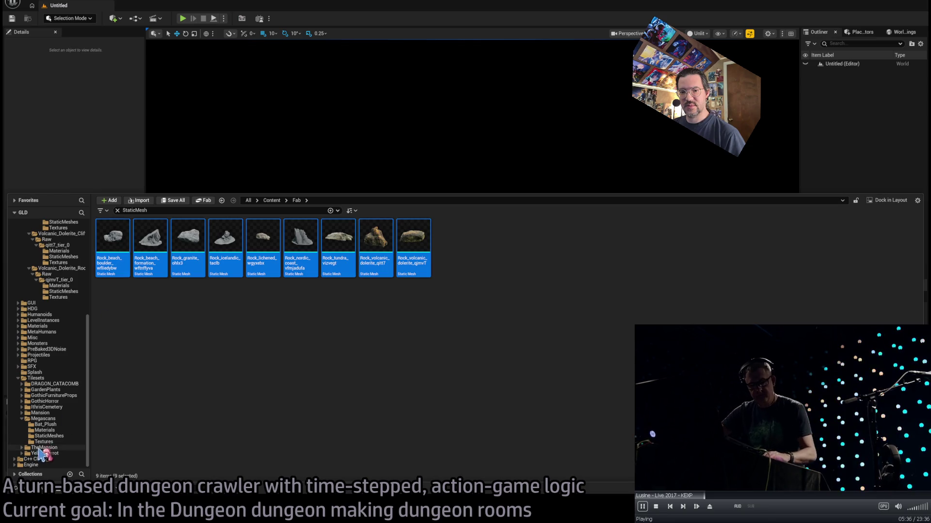
pyautogui.click(42, 419)
pyautogui.click(49, 435)
pyautogui.click(150, 240)
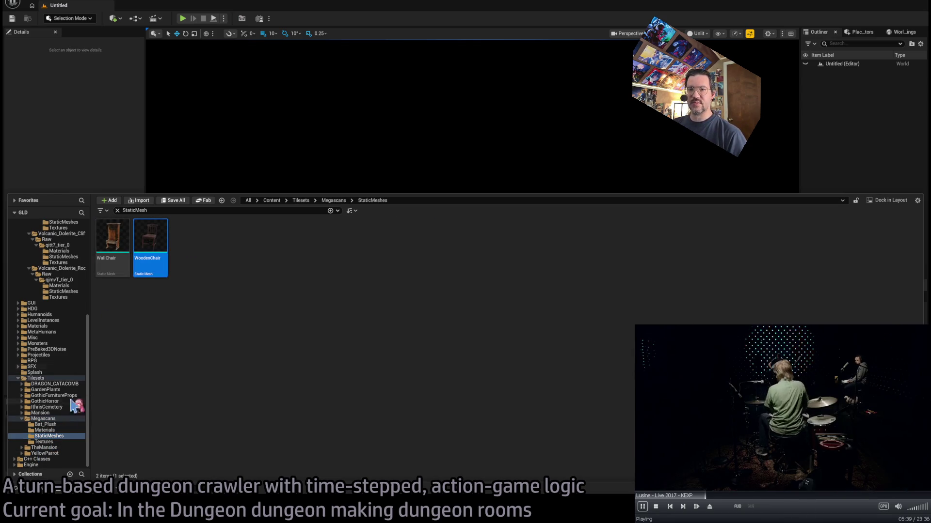
pyautogui.click(62, 419)
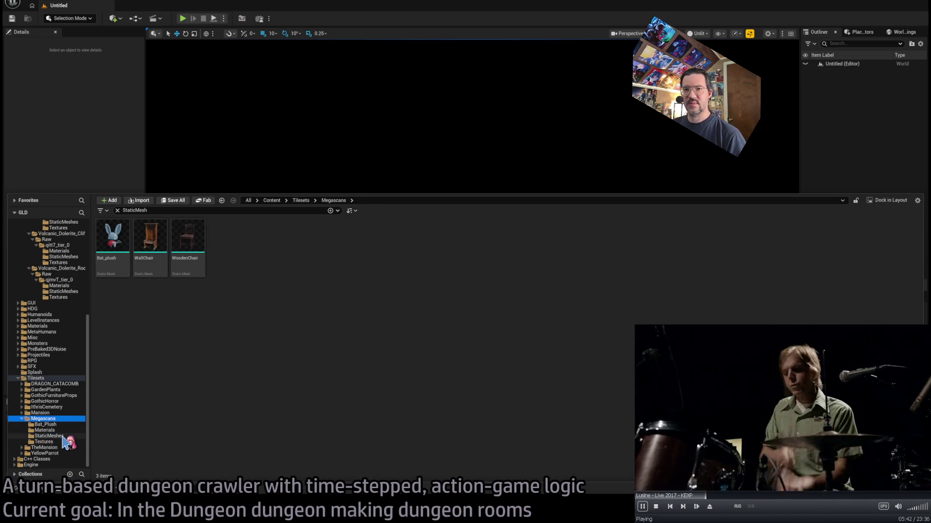
pyautogui.click(49, 436)
pyautogui.press('Left')
pyautogui.press('Down')
pyautogui.click(67, 436)
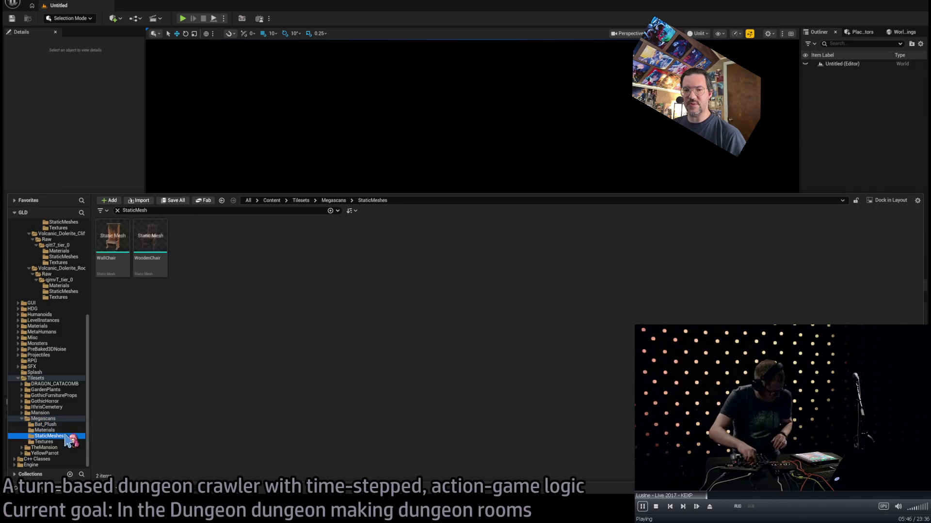
pyautogui.press('Left')
pyautogui.click(64, 436)
pyautogui.press('Left')
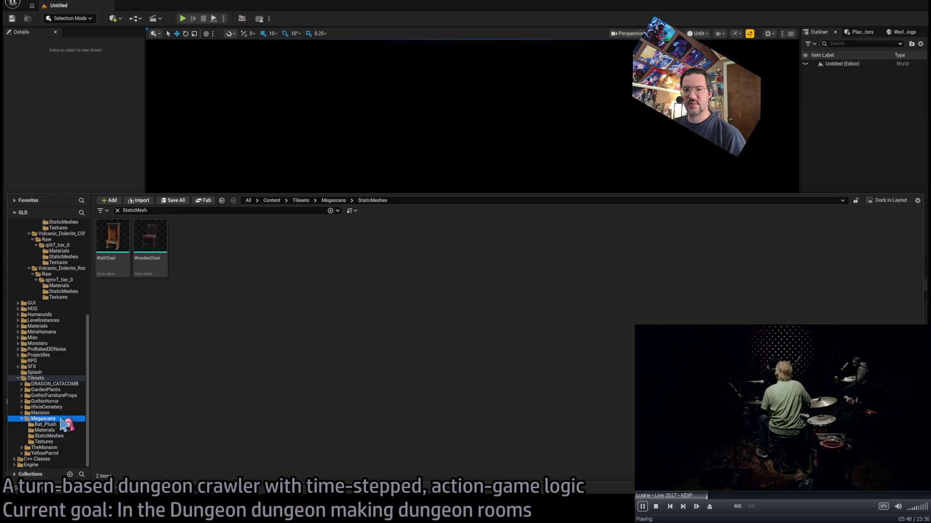
pyautogui.click(67, 436)
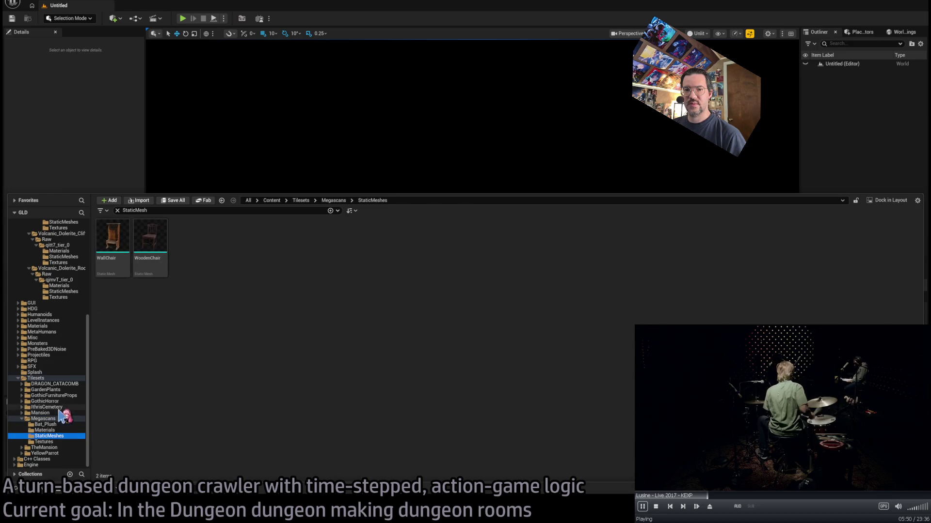
pyautogui.click(62, 418)
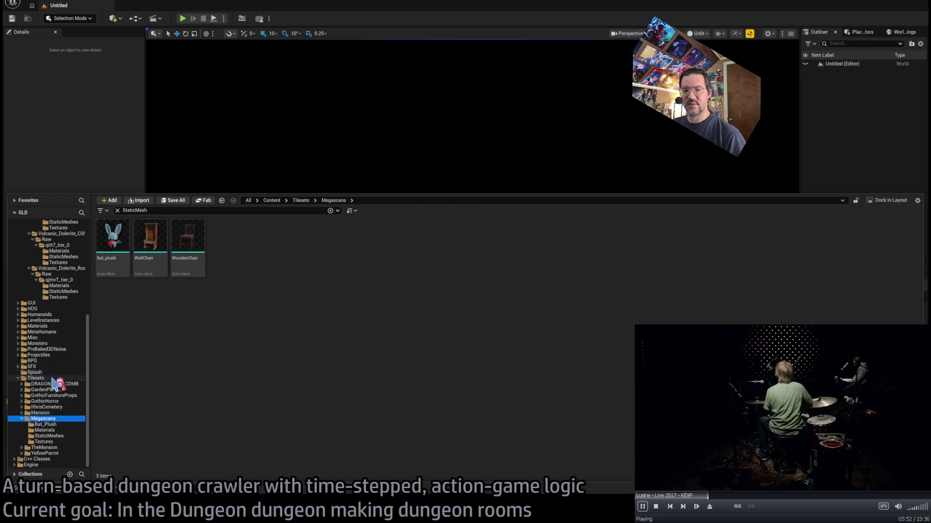
pyautogui.scroll(10, 59, 329)
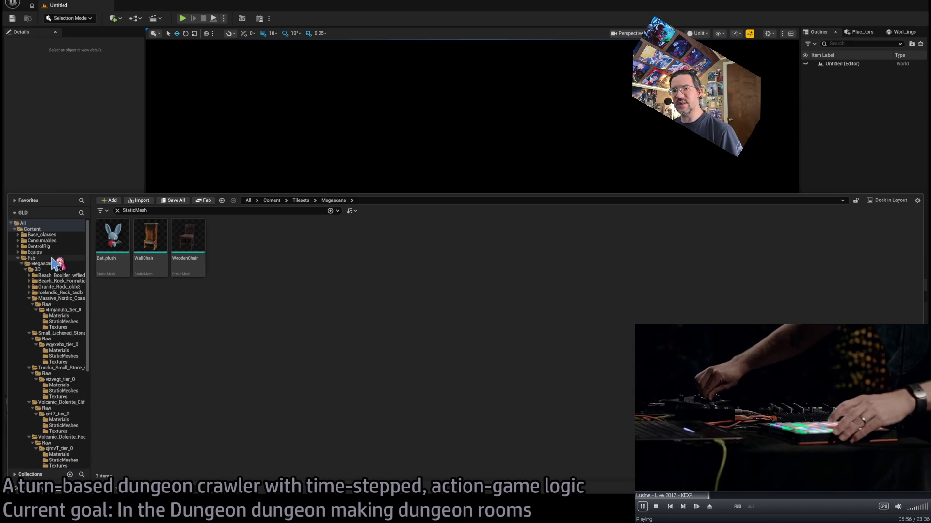
# - Select all nine Rock_ meshes in the Fab folder and move them into Tilesets/Megascans
pyautogui.click(55, 258)
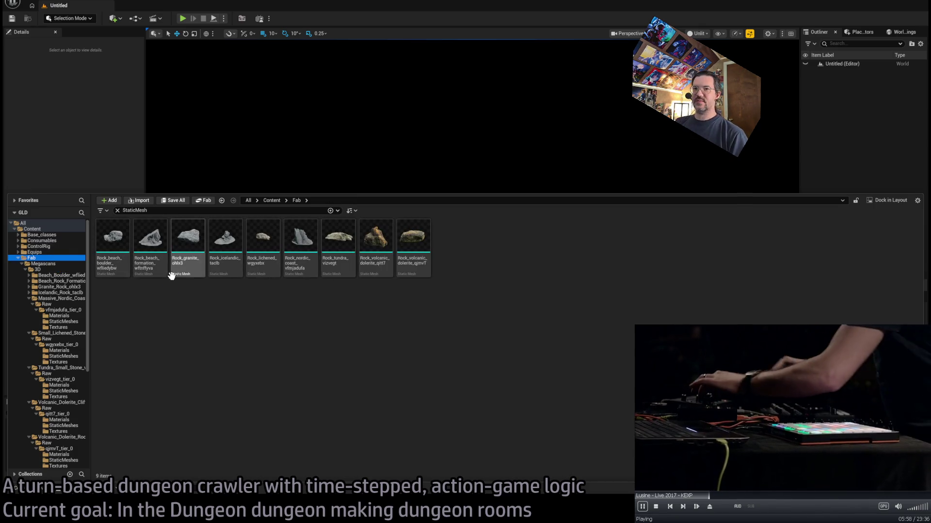
pyautogui.scroll(-10, 58, 412)
pyautogui.click(113, 236)
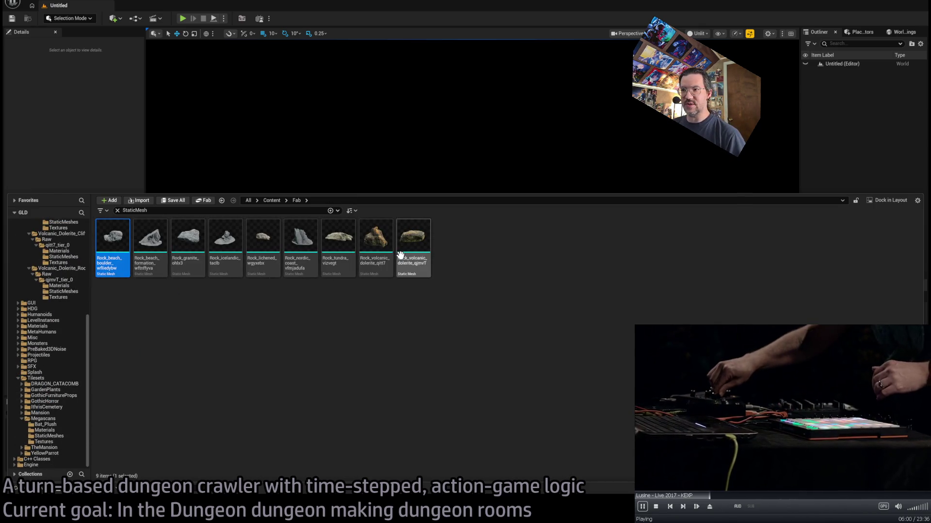
pyautogui.keyDown('shift'); pyautogui.click(413, 238); pyautogui.keyUp('shift')
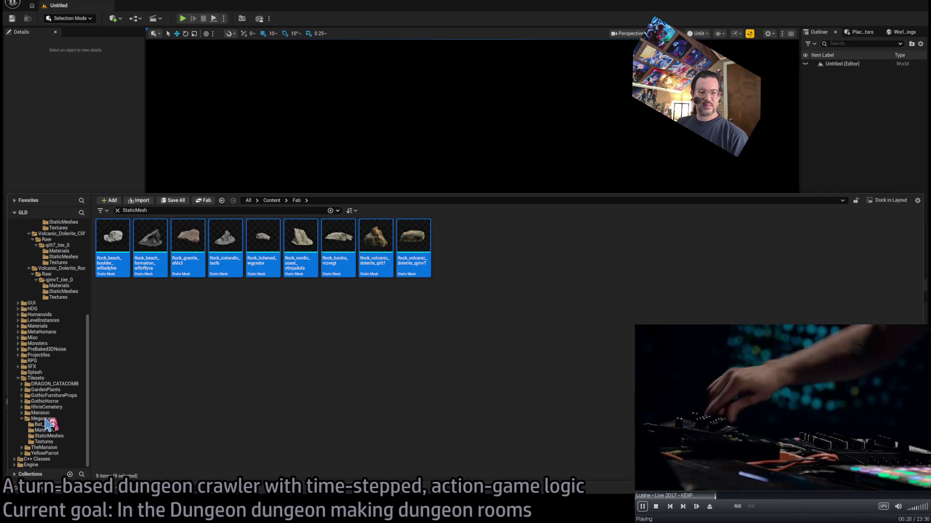
# - Remove the StaticMesh filter so Tilesets/Megascans shows all 13 items
pyautogui.click(40, 419)
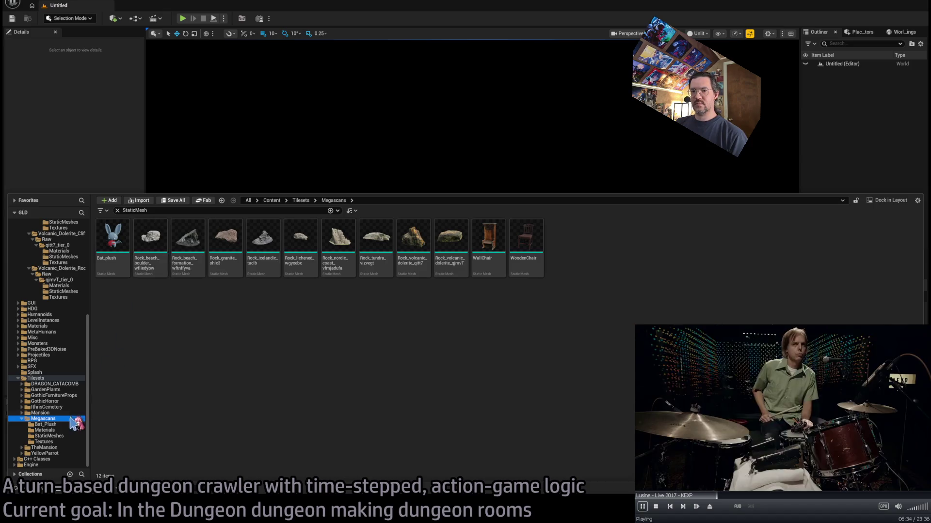
pyautogui.click(117, 211)
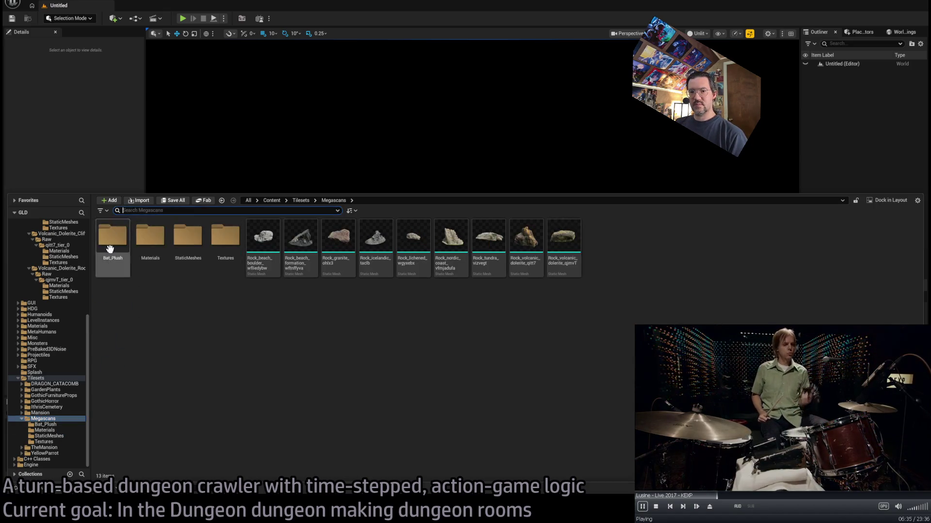
pyautogui.click(65, 436)
pyautogui.click(63, 419)
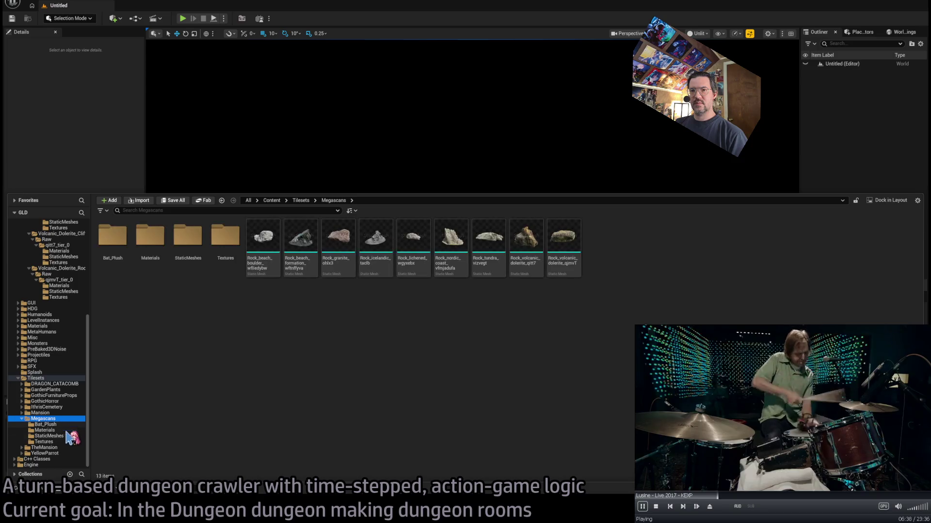
# - Drag WallChair and WoodenChair from StaticMeshes into the Megascans folder with Move Here
pyautogui.click(51, 436)
pyautogui.click(152, 243)
pyautogui.keyDown('shift'); pyautogui.click(116, 277); pyautogui.keyUp('shift')
pyautogui.moveTo(116, 277)
pyautogui.mouseDown()
pyautogui.moveTo(52, 416)
pyautogui.moveTo(77, 441)
pyautogui.moveTo(48, 420)
pyautogui.moveTo(56, 430)
pyautogui.mouseUp()
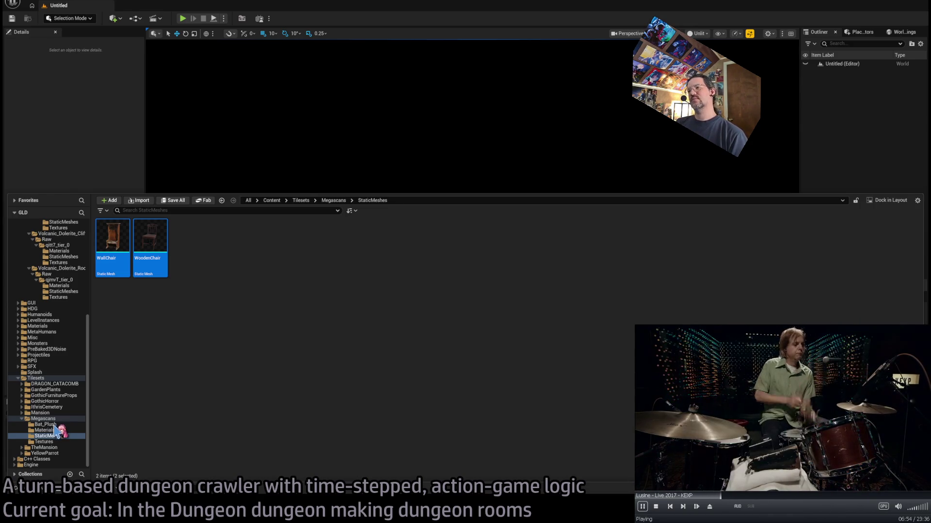
pyautogui.moveTo(55, 432)
pyautogui.mouseDown()
pyautogui.moveTo(76, 440)
pyautogui.moveTo(92, 422)
pyautogui.moveTo(76, 435)
pyautogui.moveTo(63, 427)
pyautogui.mouseUp()
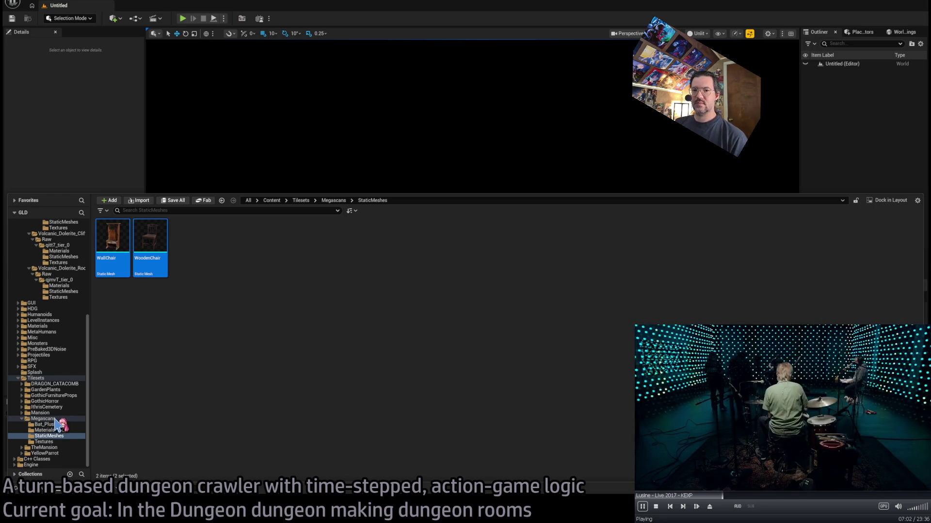
pyautogui.click(56, 419)
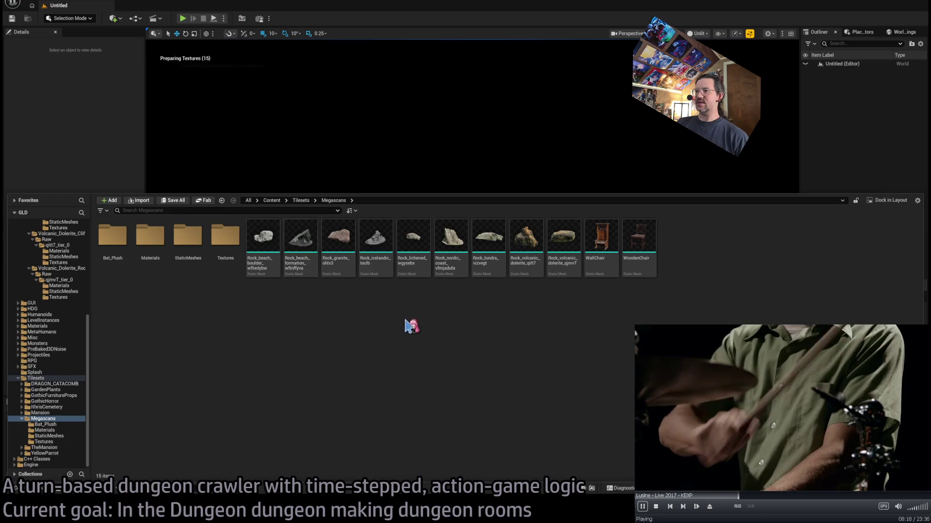
# - Clear the chair and rock selections, then go to the Fab/Megascans/3D folder
pyautogui.click(639, 240)
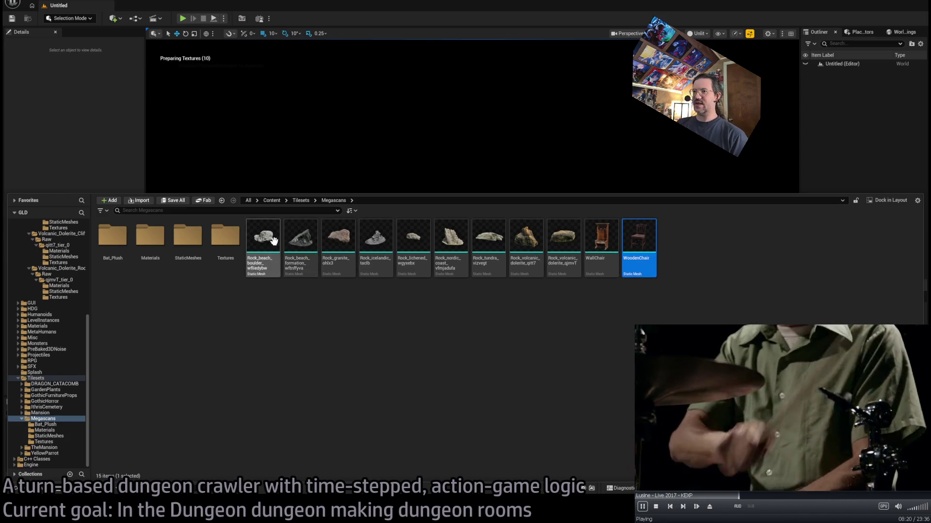
pyautogui.click(286, 353)
pyautogui.click(451, 240)
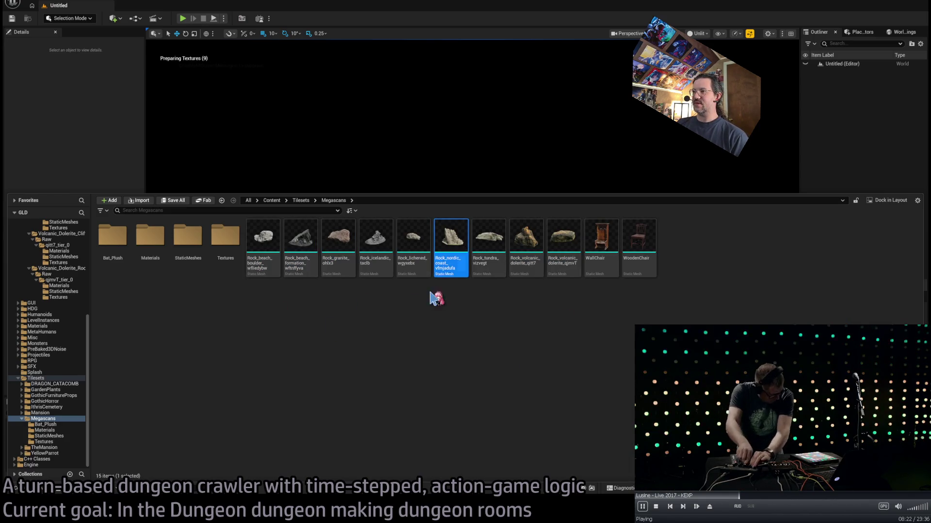
pyautogui.click(404, 352)
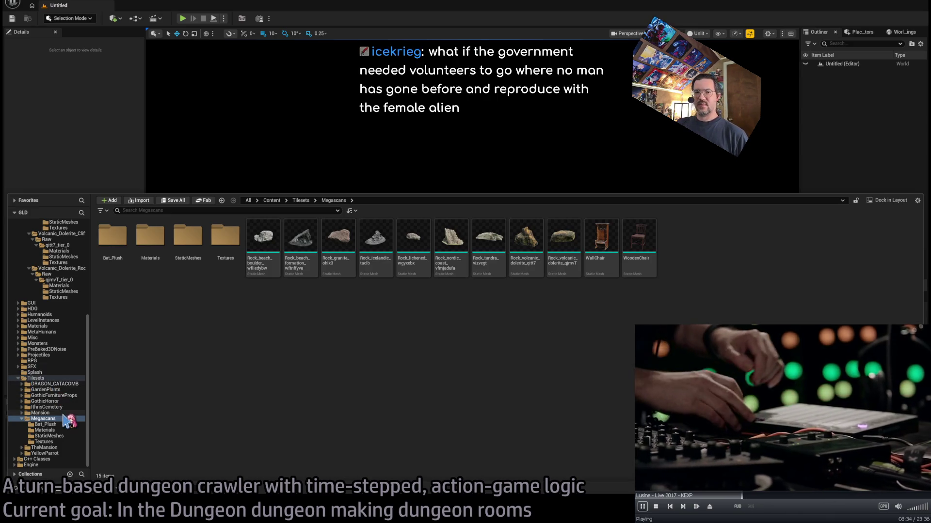
pyautogui.scroll(5, 68, 424)
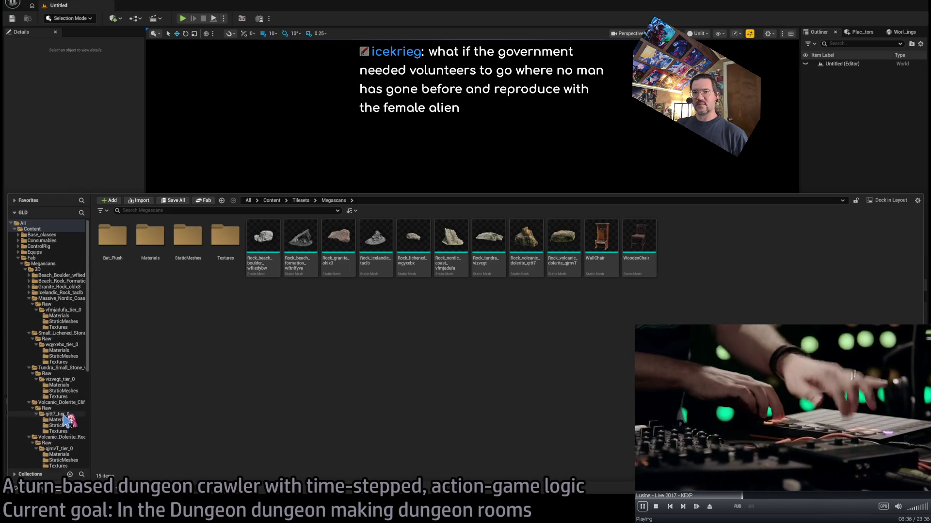
pyautogui.scroll(1, 65, 339)
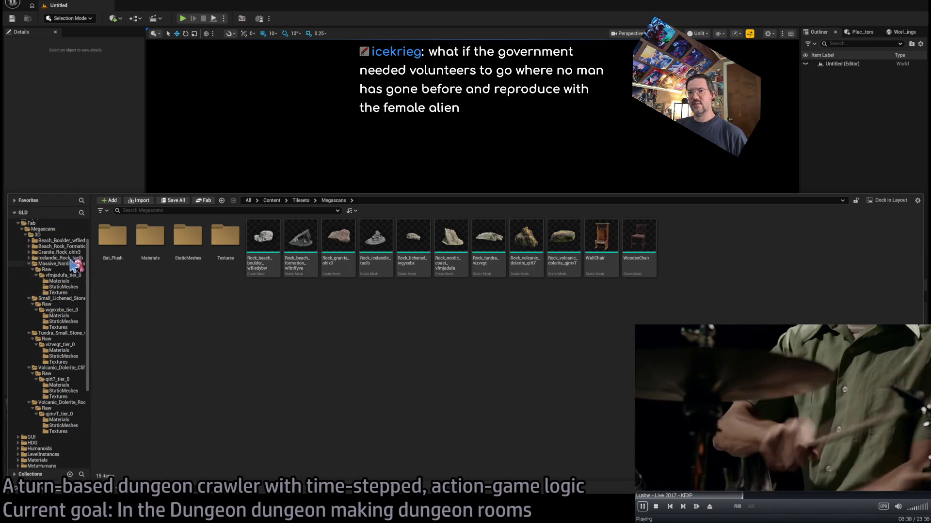
pyautogui.click(71, 234)
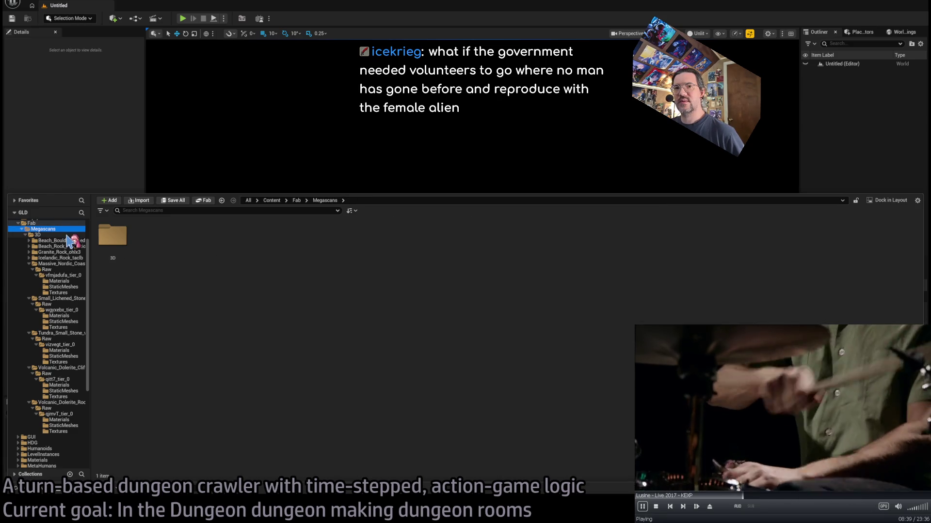
# - Enlarge the grid thumbnails so the nine rock asset folders display bigger
pyautogui.click(171, 210)
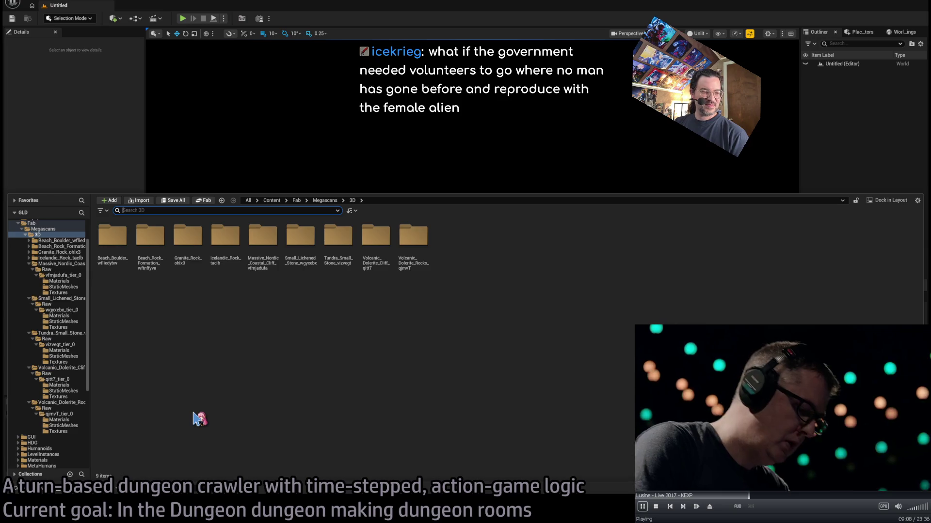
pyautogui.click(199, 418)
pyautogui.scroll(3, 206, 416)
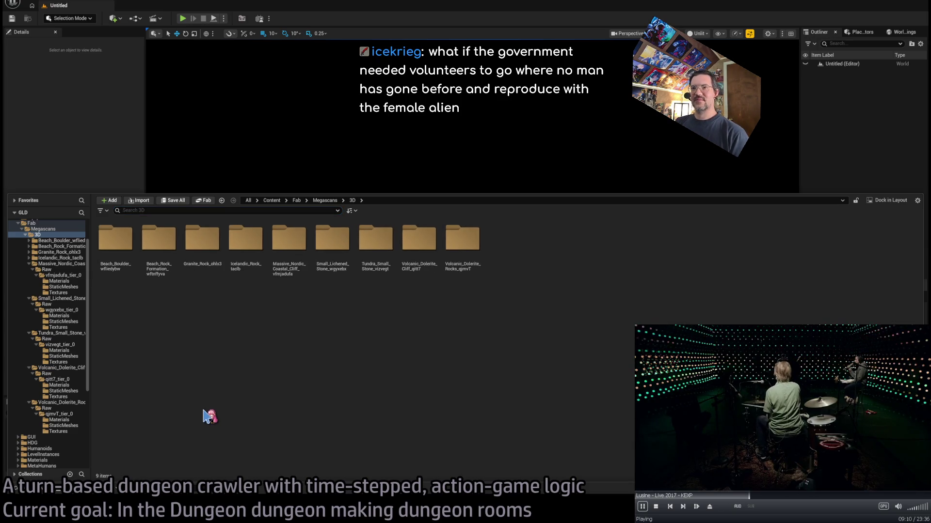
pyautogui.scroll(1, 209, 417)
pyautogui.click(216, 211)
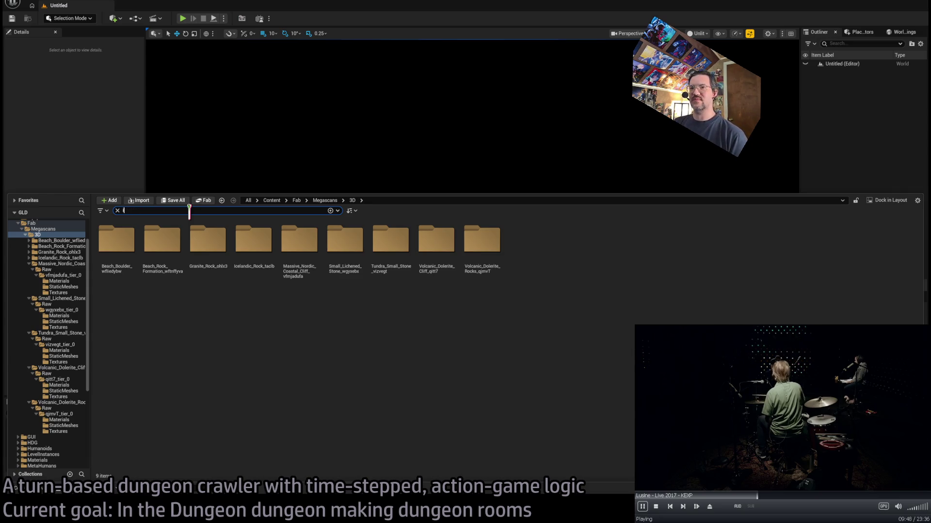
# - Move the nine material instances into the Megascans Materials folder
pyautogui.write('texture')
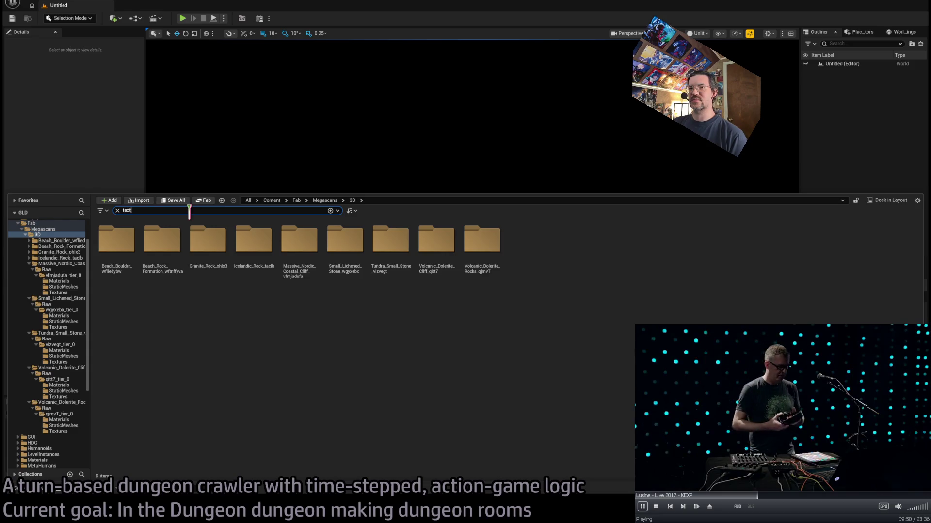
pyautogui.hotkey('ctrl', 'a')
pyautogui.write('m')
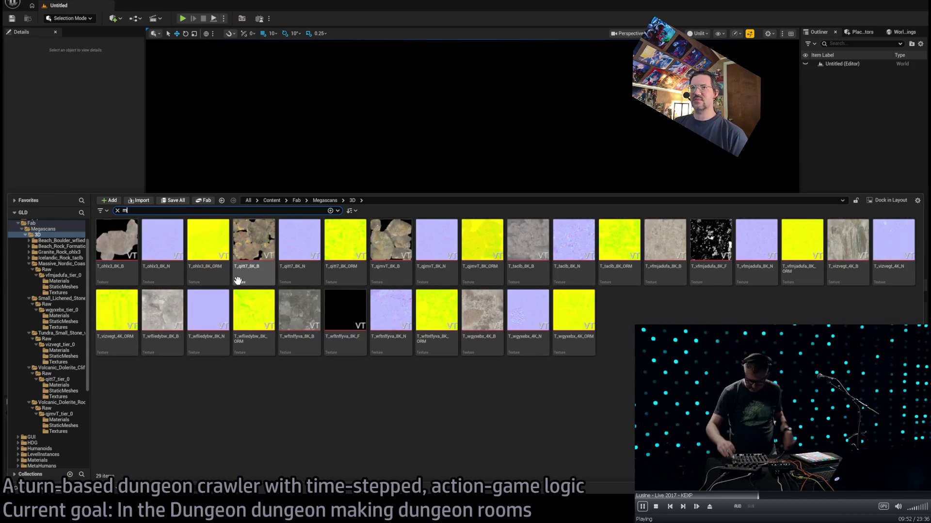
pyautogui.write('aterial')
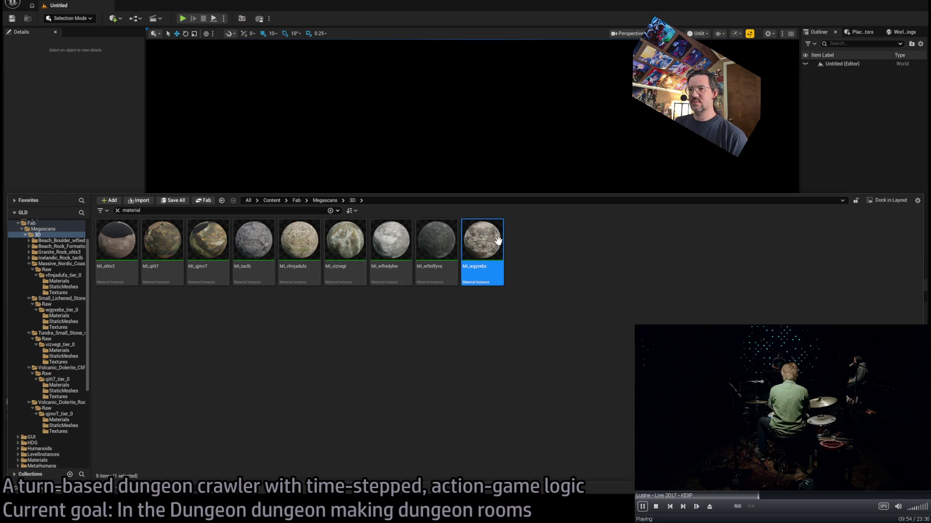
pyautogui.keyDown('shift'); pyautogui.click(116, 246); pyautogui.keyUp('shift')
pyautogui.moveTo(116, 245); pyautogui.dragTo(66, 98)
pyautogui.moveTo(15, 487)
pyautogui.mouseDown()
pyautogui.moveTo(79, 401)
pyautogui.moveTo(66, 417)
pyautogui.moveTo(51, 415)
pyautogui.mouseUp()
pyautogui.moveTo(114, 253)
pyautogui.mouseDown()
pyautogui.moveTo(136, 270)
pyautogui.moveTo(62, 439)
pyautogui.moveTo(53, 439)
pyautogui.mouseUp()
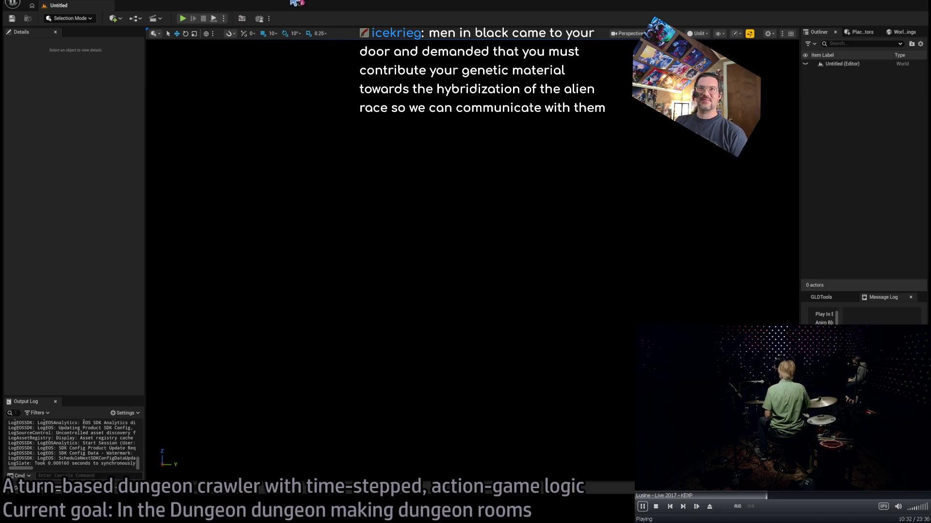
# - Filter the Fab 3D folder by 'texture' and select all 29 rock textures
pyautogui.click(42, 492)
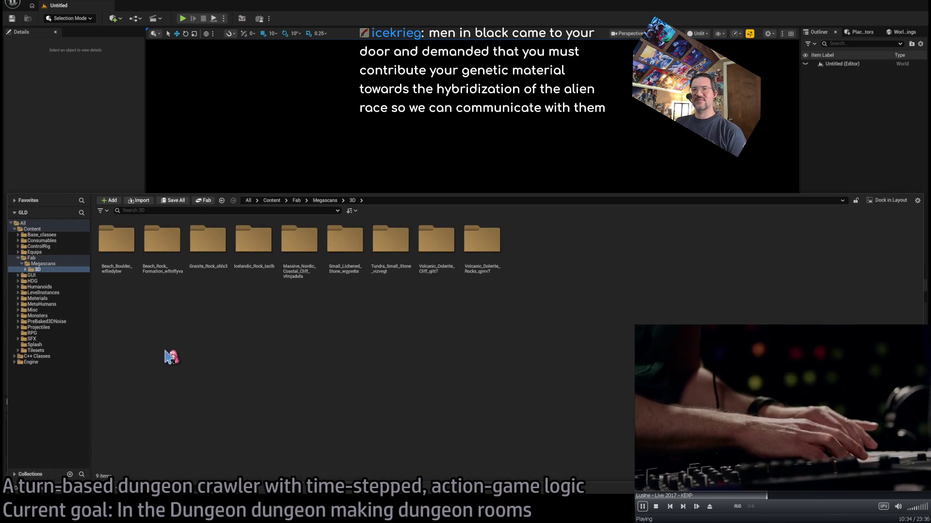
pyautogui.click(78, 270)
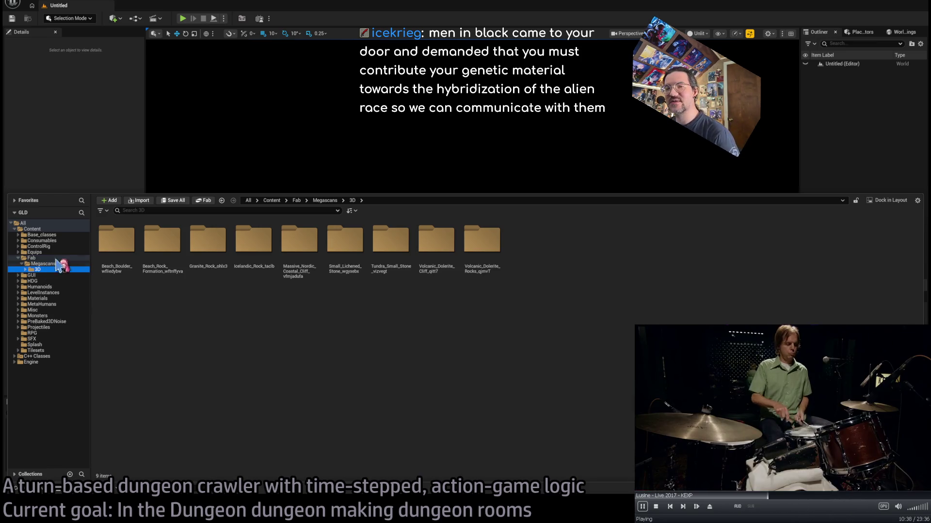
pyautogui.click(132, 211)
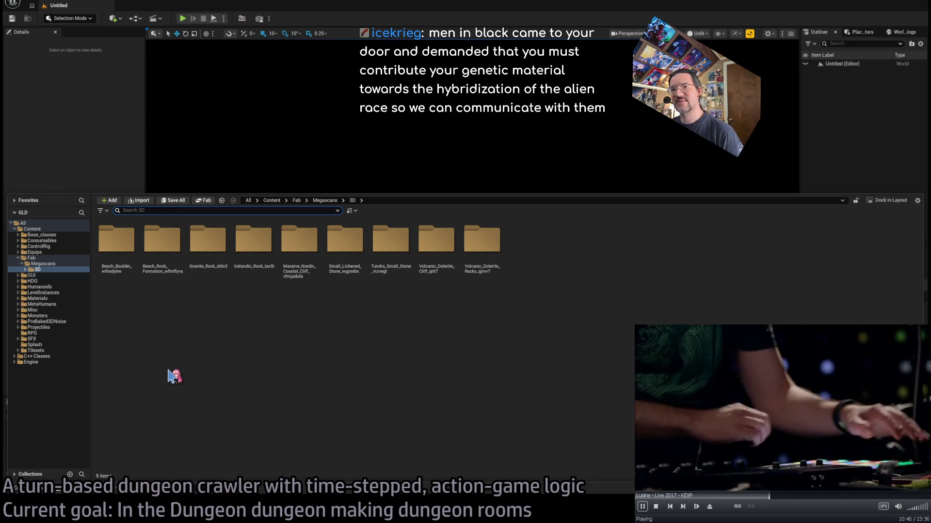
pyautogui.write('virtual')
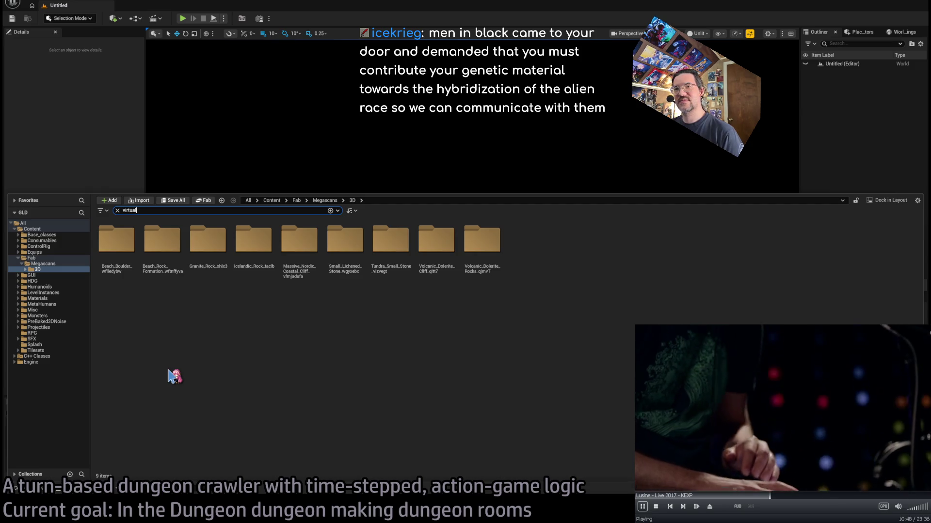
pyautogui.press('BackSpace')
pyautogui.press('BackSpace')
pyautogui.press('BackSpace')
pyautogui.write('texture')
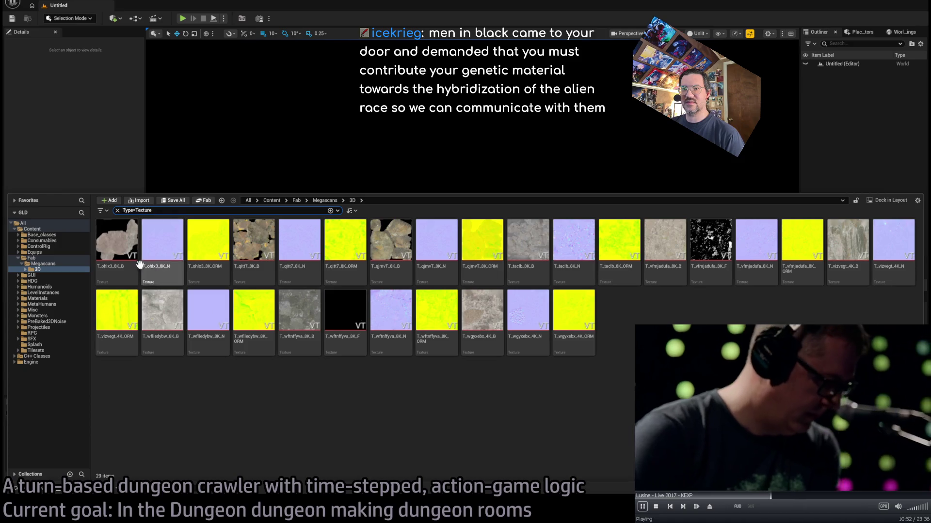
pyautogui.click(139, 266)
pyautogui.hotkey('ctrl', 'a')
# - Move the 29 textures into Tilesets > Megascans and verify they arrived
pyautogui.moveTo(19, 350)
pyautogui.mouseDown()
pyautogui.moveTo(18, 334)
pyautogui.moveTo(20, 358)
pyautogui.mouseUp()
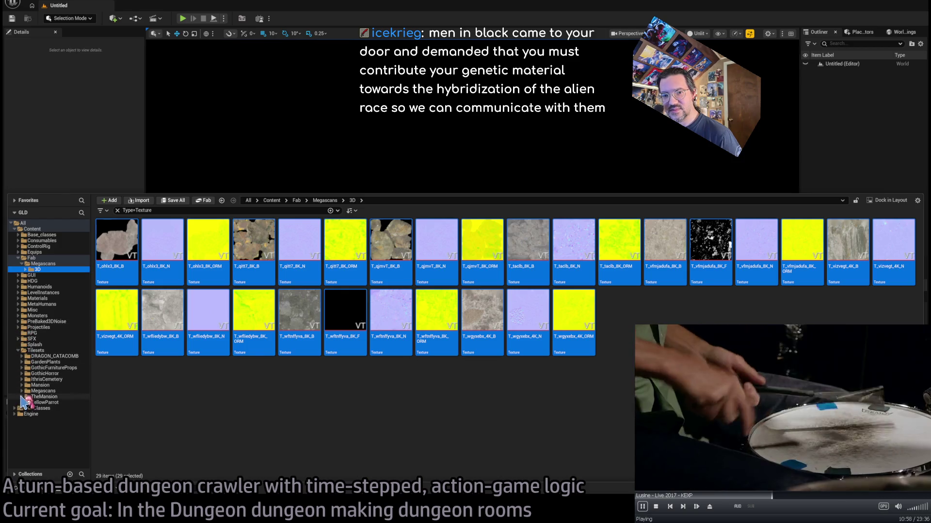
pyautogui.click(22, 391)
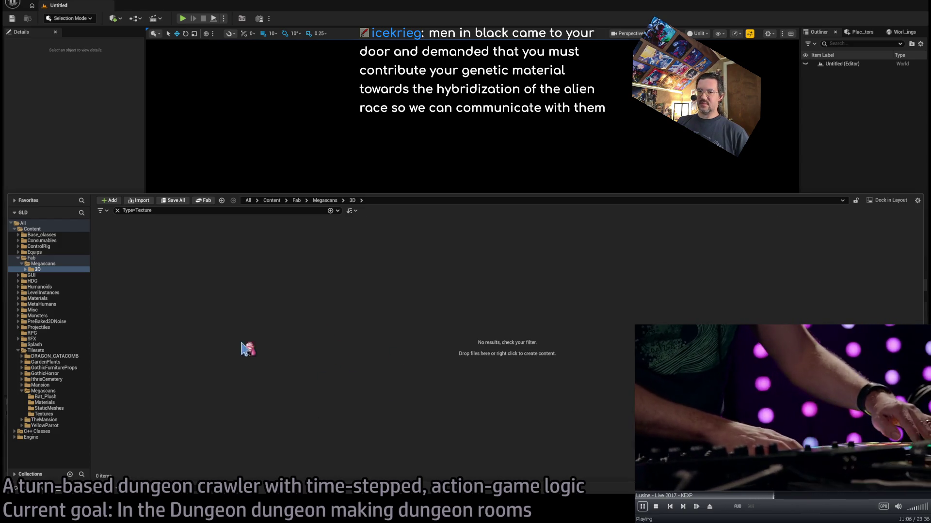
pyautogui.click(46, 391)
pyautogui.click(36, 229)
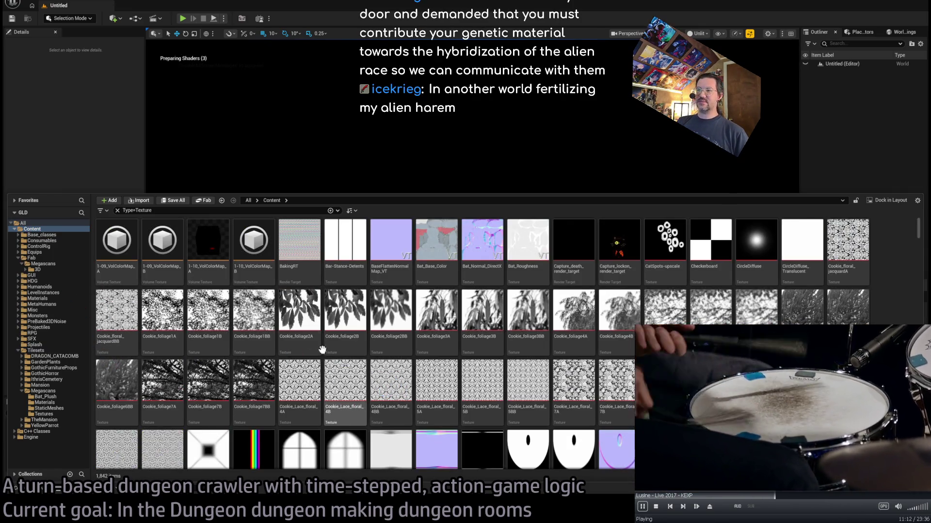
# - Check Beach_Boulder_wfliedybw's Raw, tier_0, Materials and Textures folders for textures
pyautogui.click(57, 265)
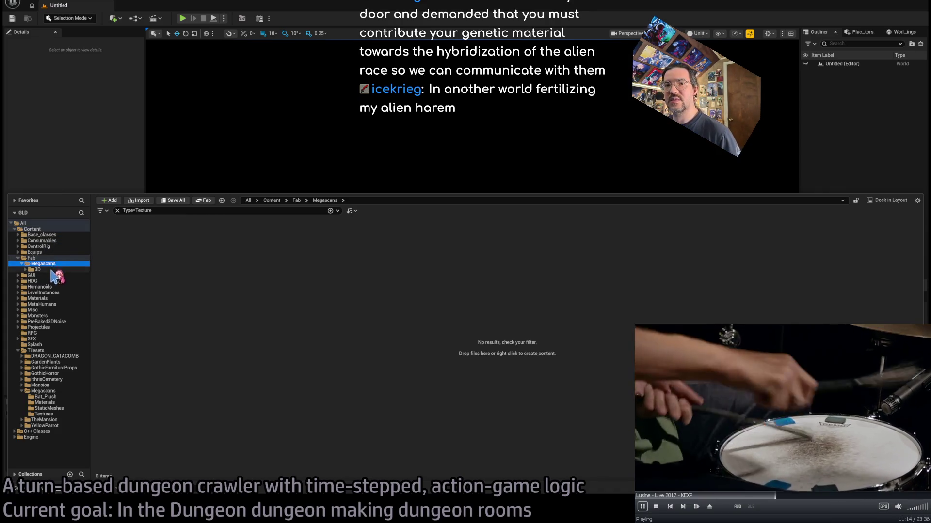
pyautogui.click(55, 270)
pyautogui.doubleClick(56, 270)
pyautogui.click(54, 275)
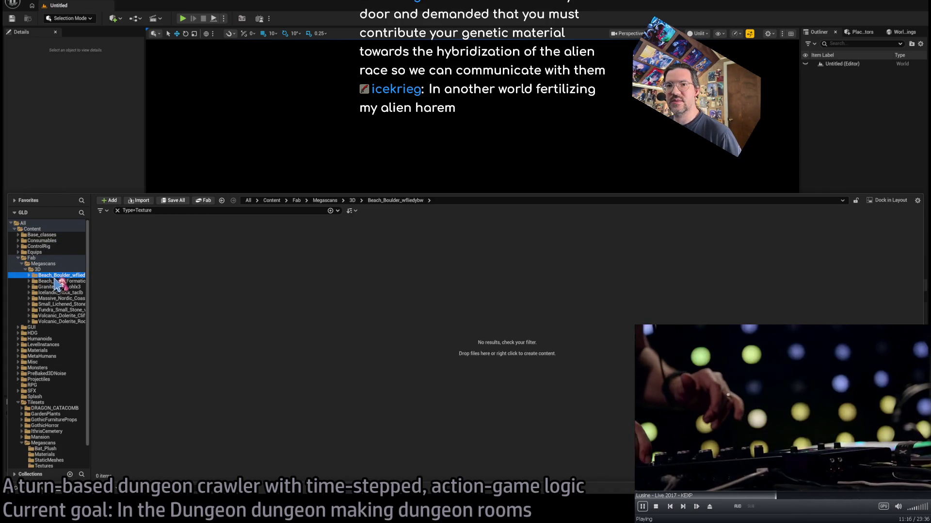
pyautogui.doubleClick(55, 276)
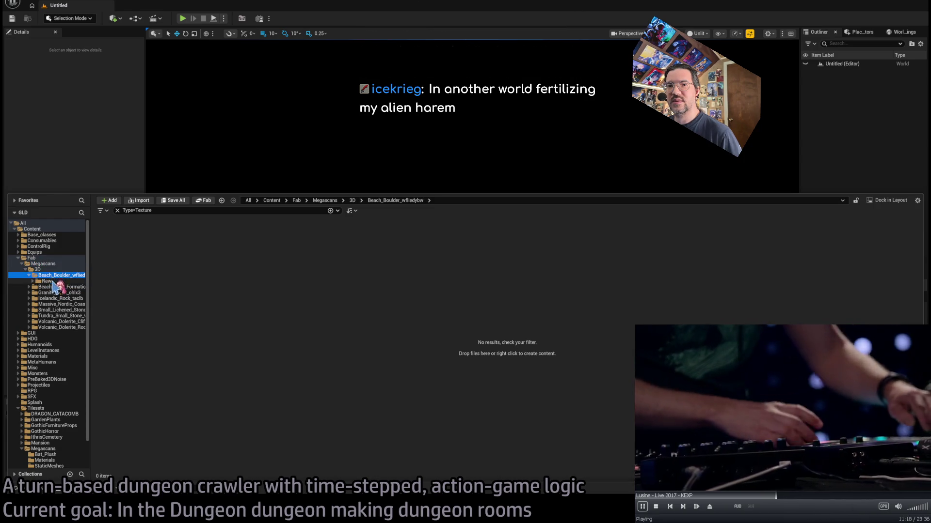
pyautogui.click(49, 282)
pyautogui.doubleClick(49, 281)
pyautogui.click(57, 287)
pyautogui.doubleClick(57, 287)
pyautogui.click(58, 293)
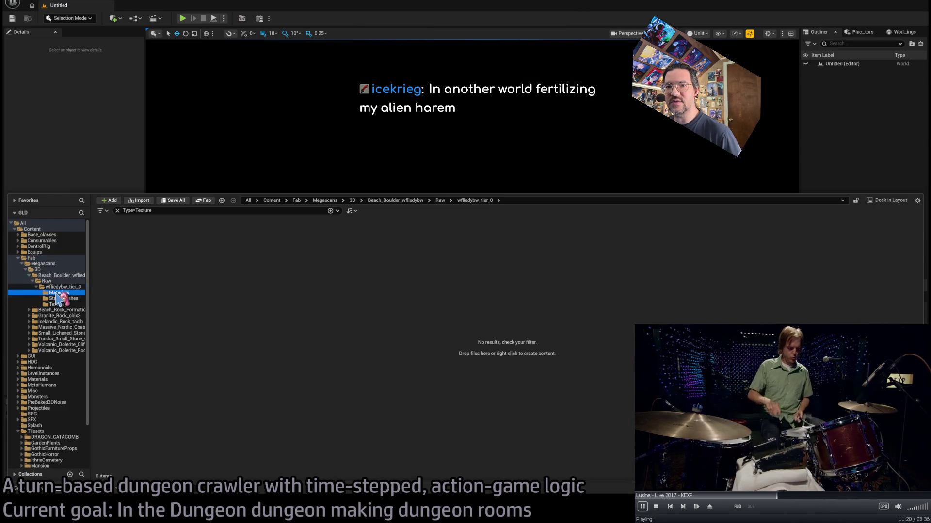
pyautogui.click(58, 304)
# - Show all texture assets, close the Content Drawer and switch to the web browser
pyautogui.click(50, 264)
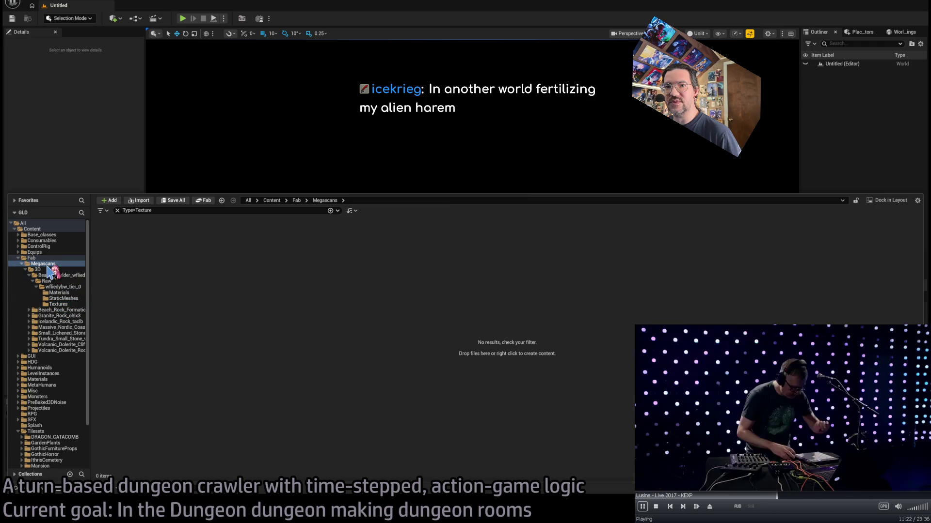
pyautogui.click(60, 287)
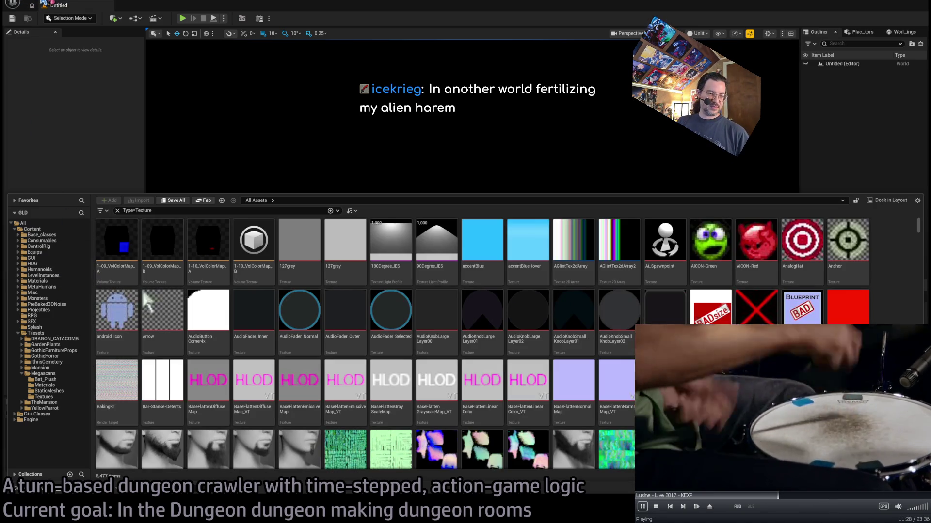
pyautogui.click(44, 3)
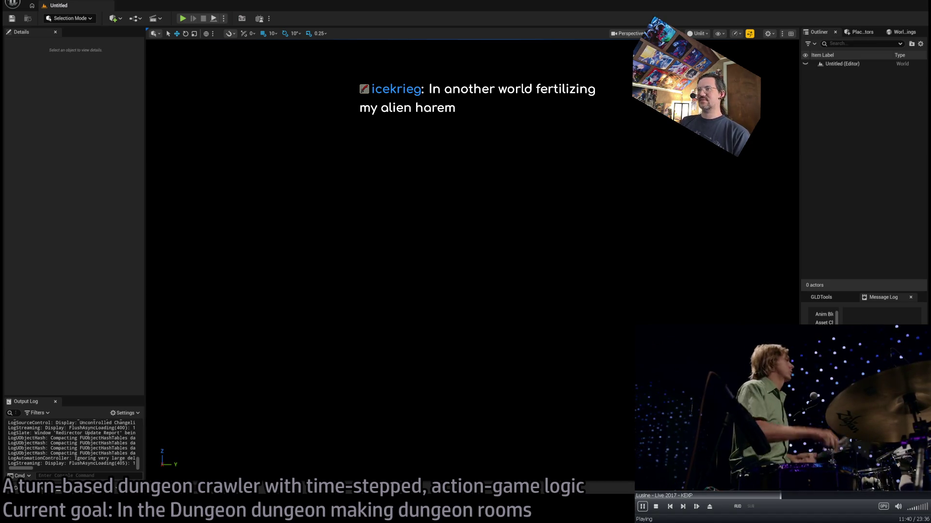
pyautogui.hotkey('alt', 'Tab')
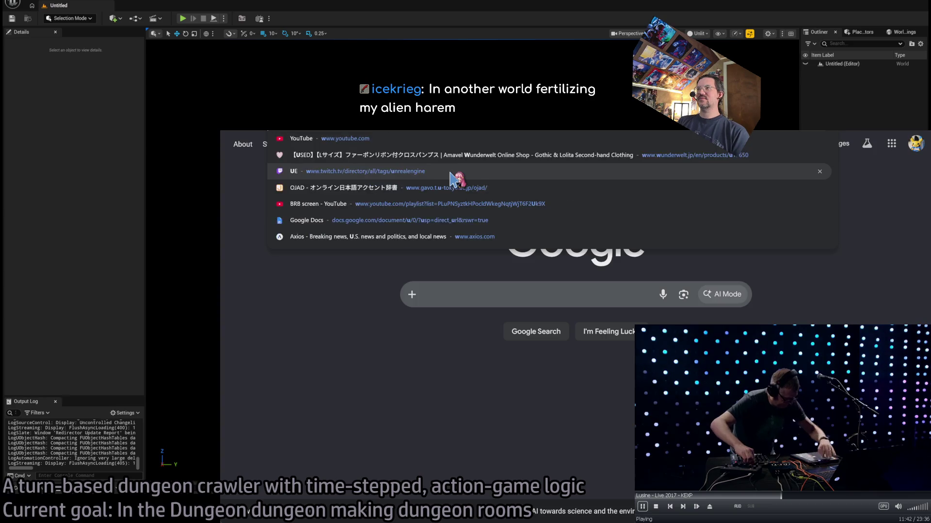
# - Read through the Urusei Yatsura (1981 TV series) Wikipedia article
pyautogui.click(456, 180)
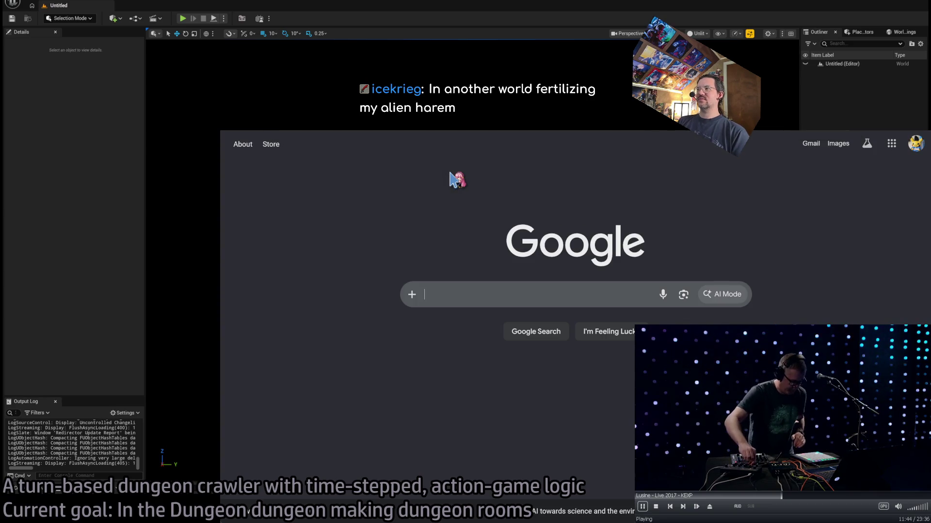
pyautogui.scroll(-5, 465, 182)
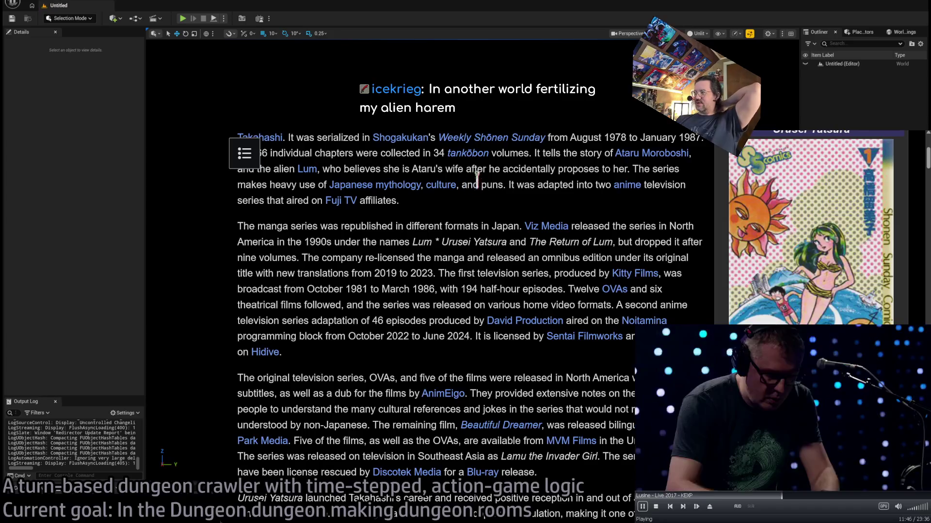
pyautogui.scroll(-5, 499, 300)
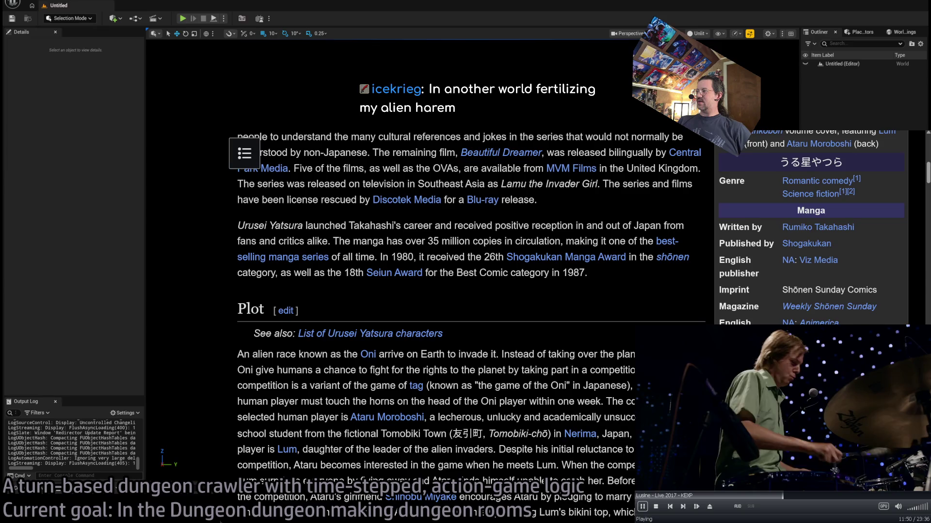
pyautogui.scroll(6, 576, 312)
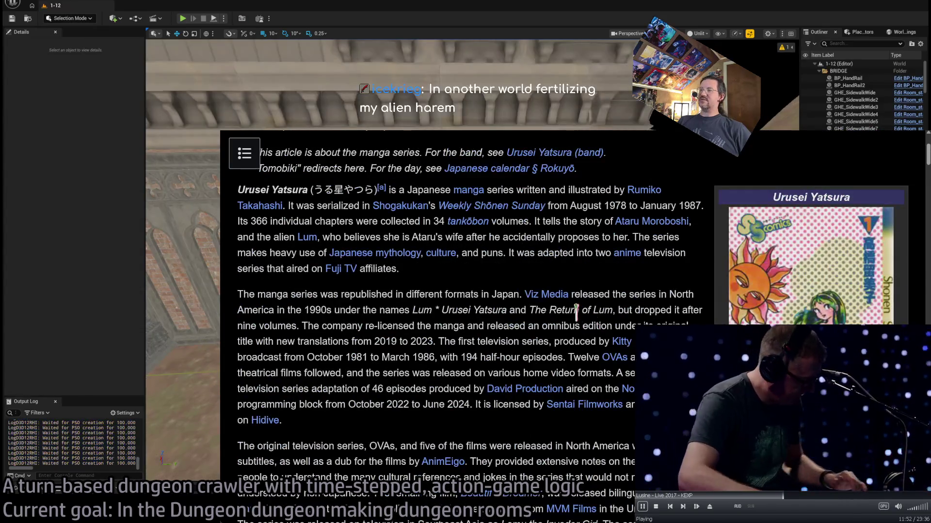
pyautogui.scroll(-3, 514, 290)
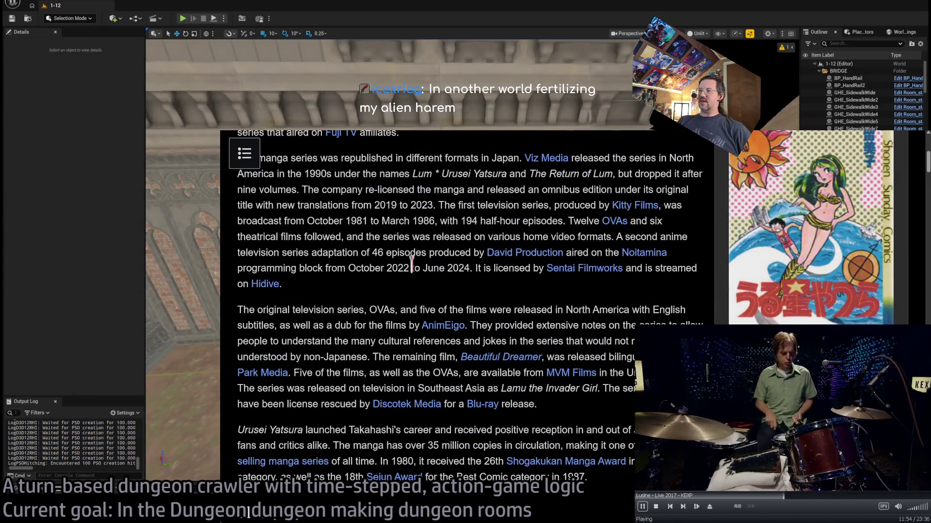
pyautogui.scroll(3, 374, 199)
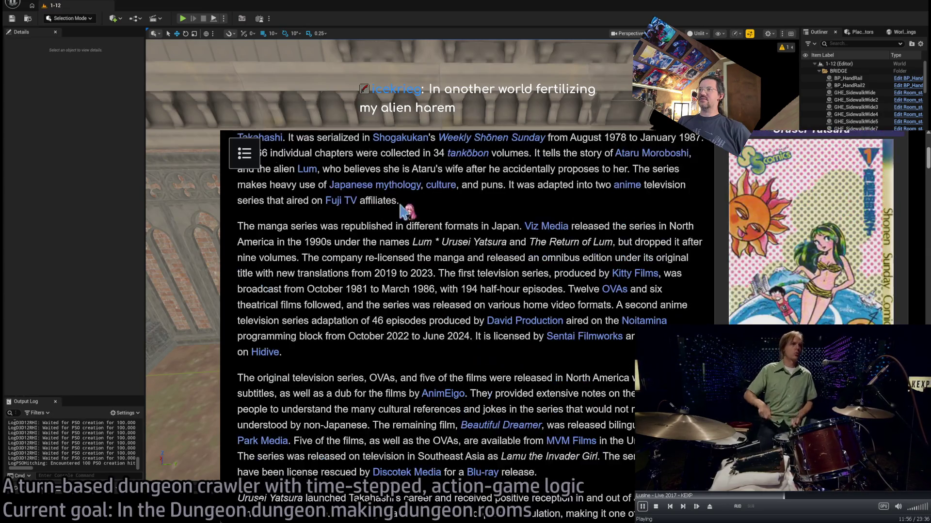
pyautogui.scroll(-6, 365, 256)
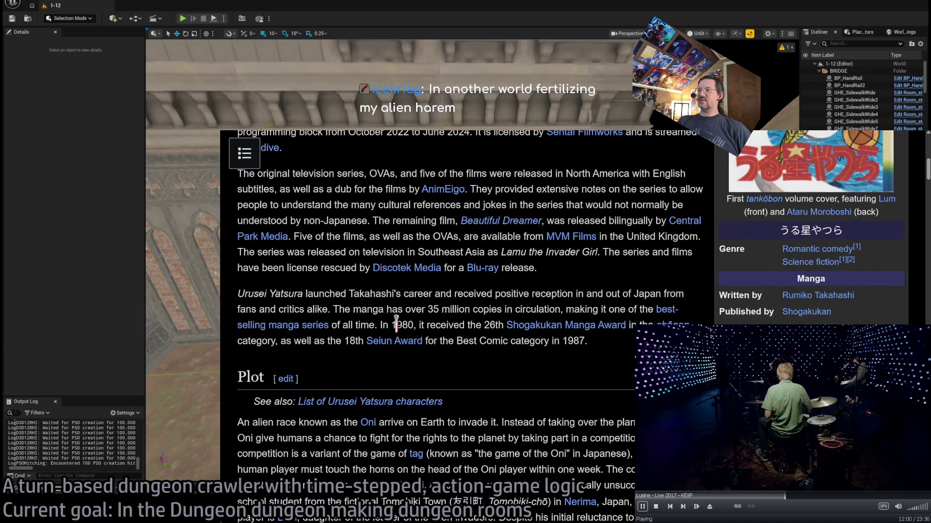
pyautogui.scroll(-2, 557, 336)
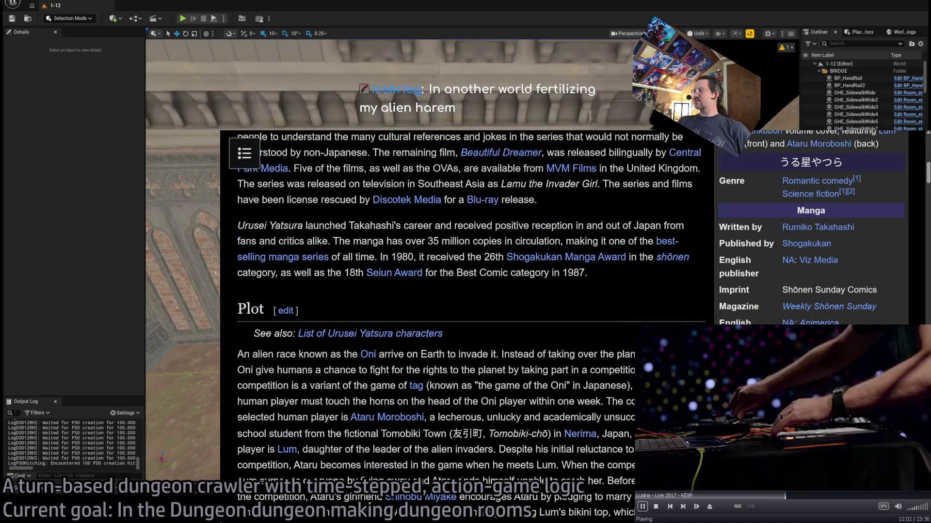
pyautogui.press('Home')
pyautogui.scroll(-3, 504, 269)
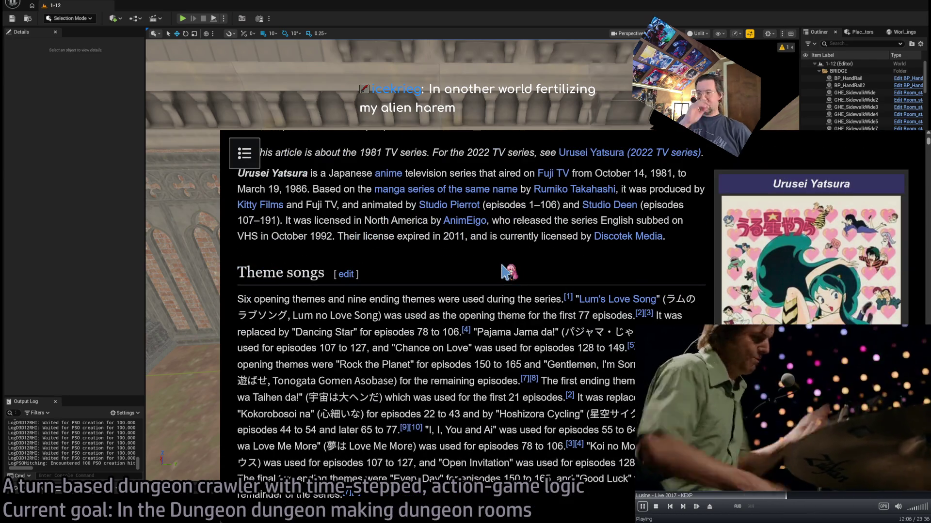
# - View the article's infobox cover image full size
pyautogui.moveTo(749, 176)
pyautogui.mouseDown()
pyautogui.moveTo(775, 179)
pyautogui.moveTo(792, 160)
pyautogui.mouseUp()
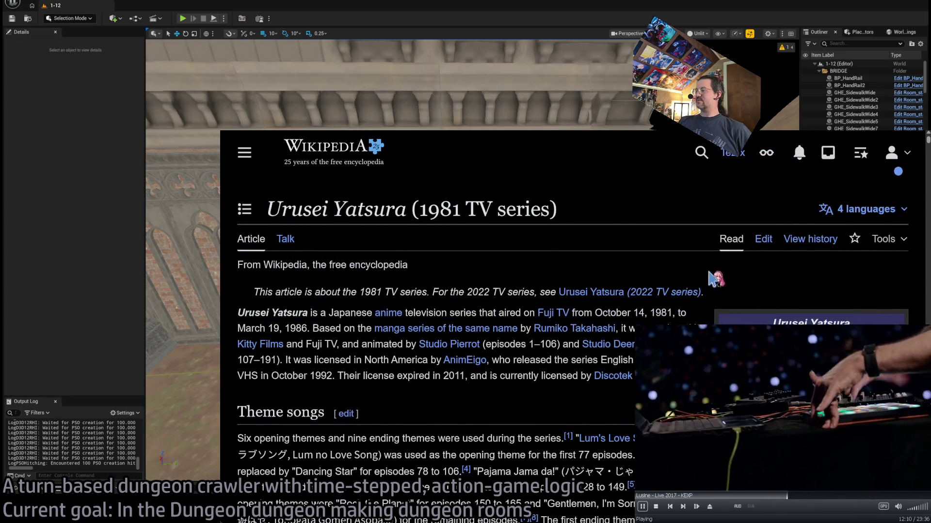
pyautogui.click(698, 259)
pyautogui.scroll(-2, 698, 259)
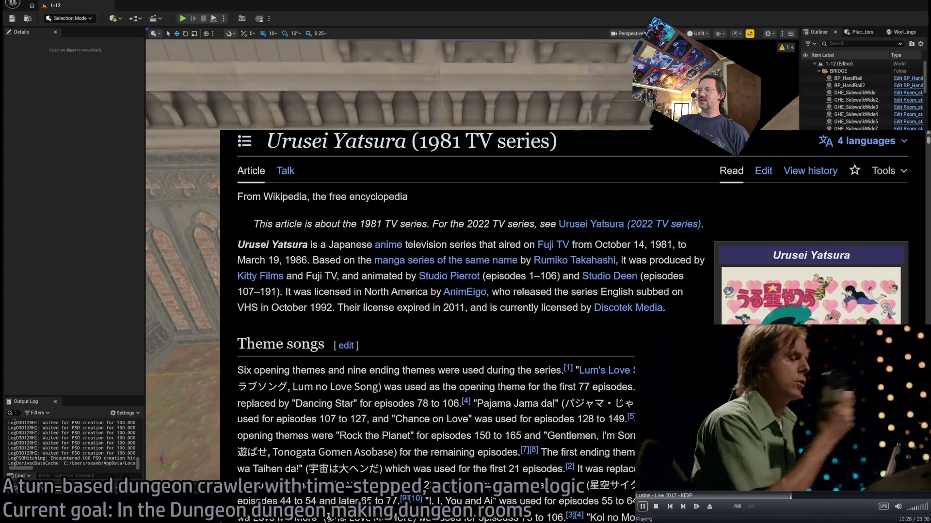
pyautogui.scroll(-2, 403, 225)
pyautogui.click(793, 285)
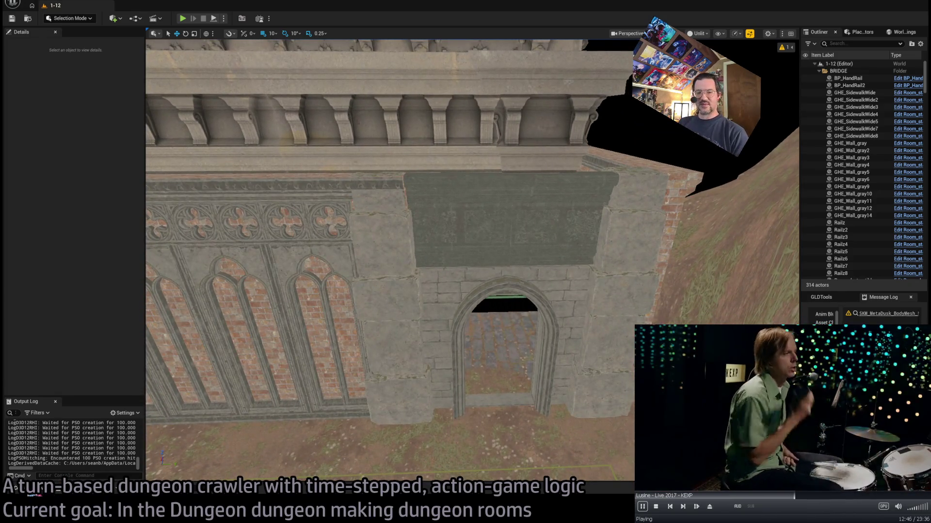
# - Review the textures now in Tilesets Megascans, including T_wjglai2s_8K_ORM
pyautogui.click(15, 488)
pyautogui.scroll(-5, 378, 378)
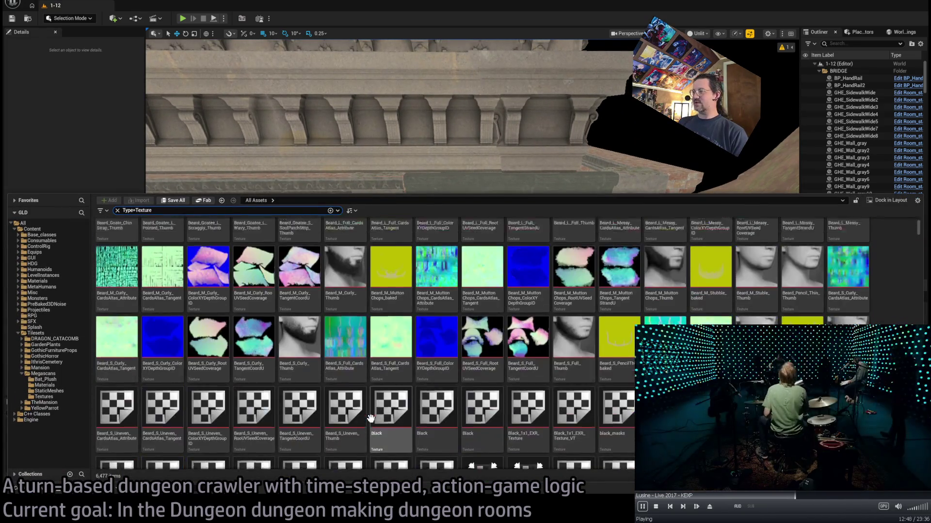
pyautogui.scroll(5, 370, 418)
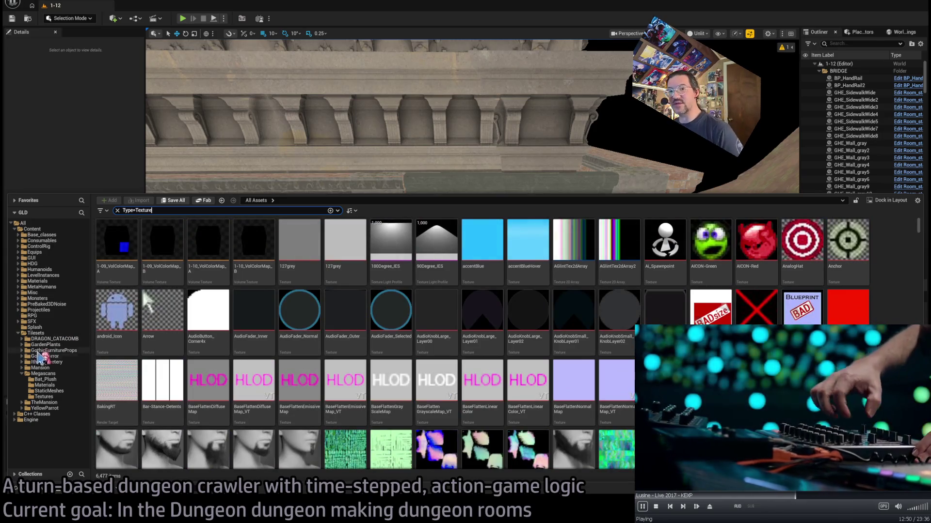
pyautogui.click(61, 375)
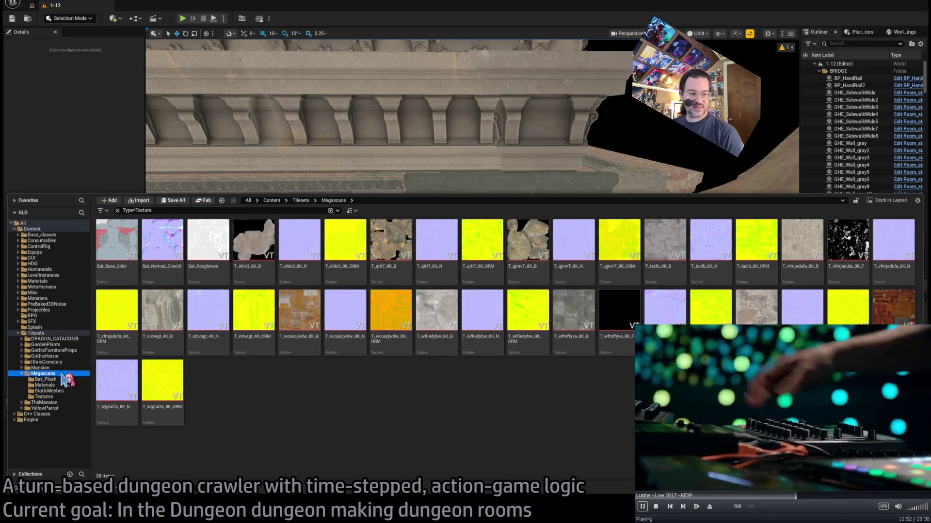
pyautogui.click(170, 387)
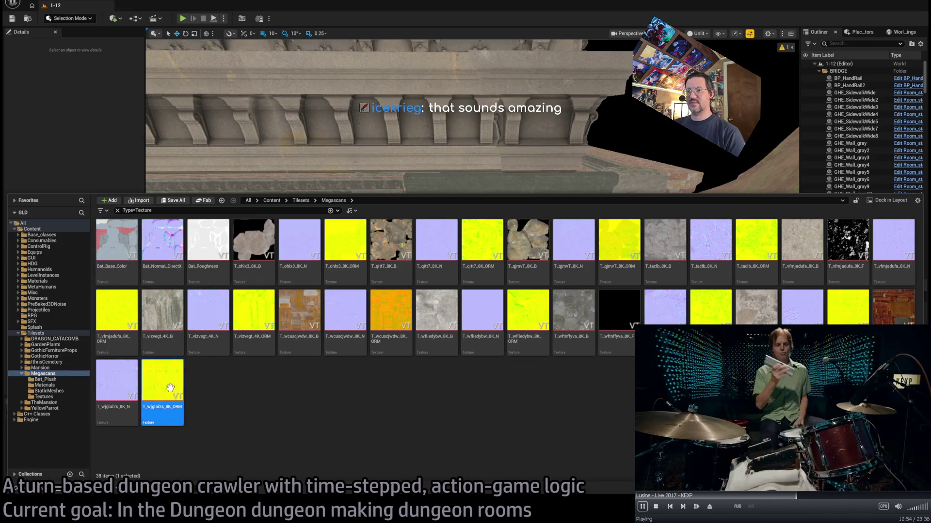
pyautogui.click(70, 391)
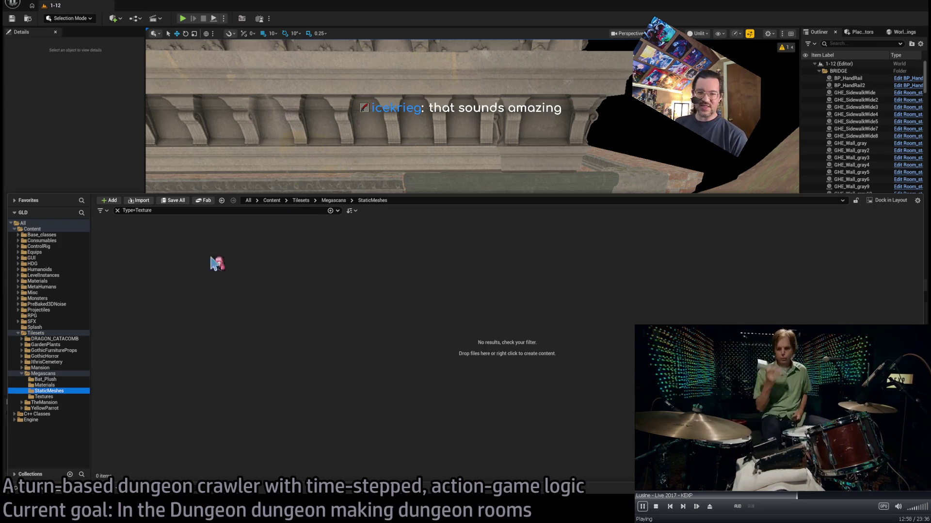
# - Remove the Type=Texture filter from the Megascans folder and close the drawer
pyautogui.click(36, 374)
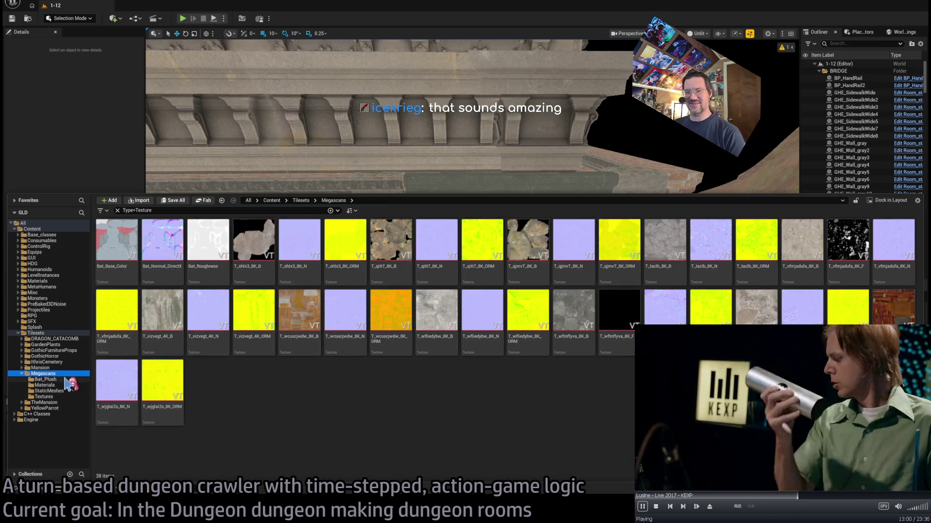
pyautogui.click(66, 379)
pyautogui.click(66, 385)
pyautogui.click(66, 373)
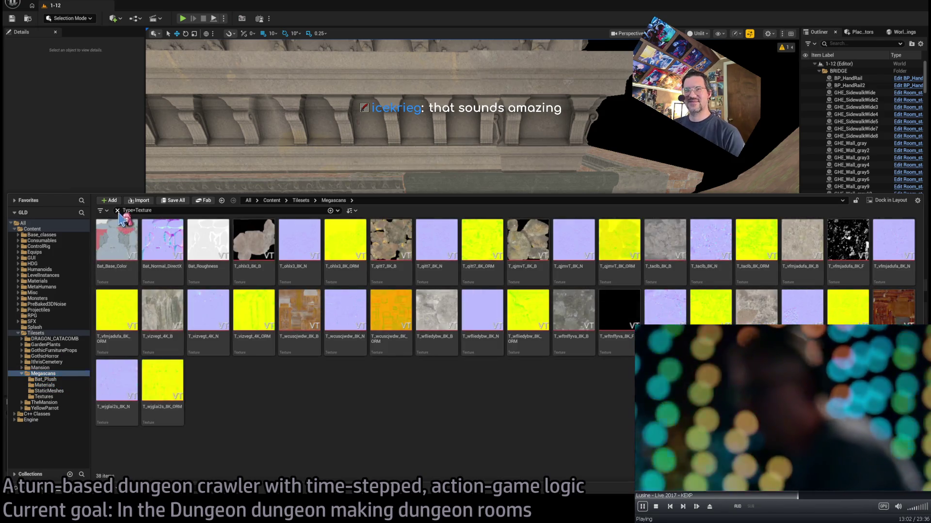
pyautogui.click(117, 210)
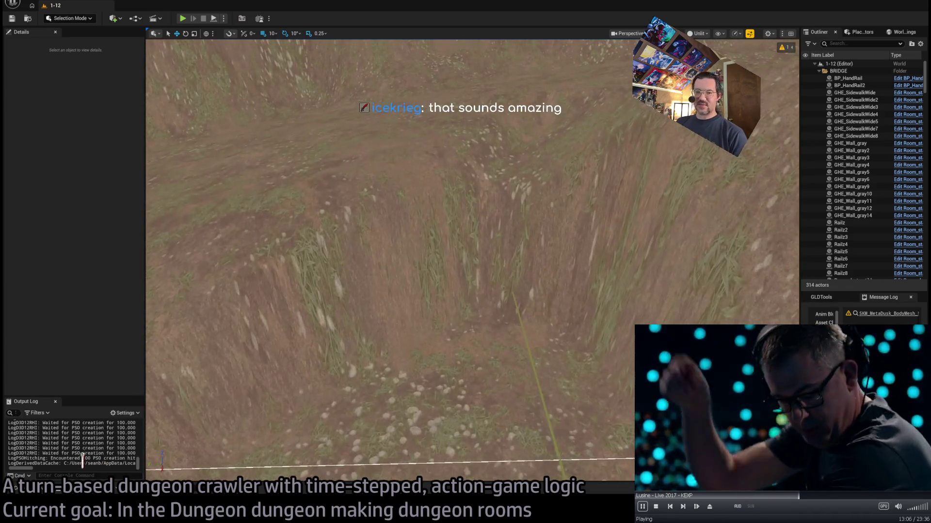
pyautogui.click(16, 488)
# - Place Rock_beach_formation in the trench, move it up-left and scale it to 2.0
pyautogui.moveTo(345, 241)
pyautogui.mouseDown()
pyautogui.moveTo(505, 260)
pyautogui.moveTo(485, 334)
pyautogui.mouseUp()
pyautogui.press('f')
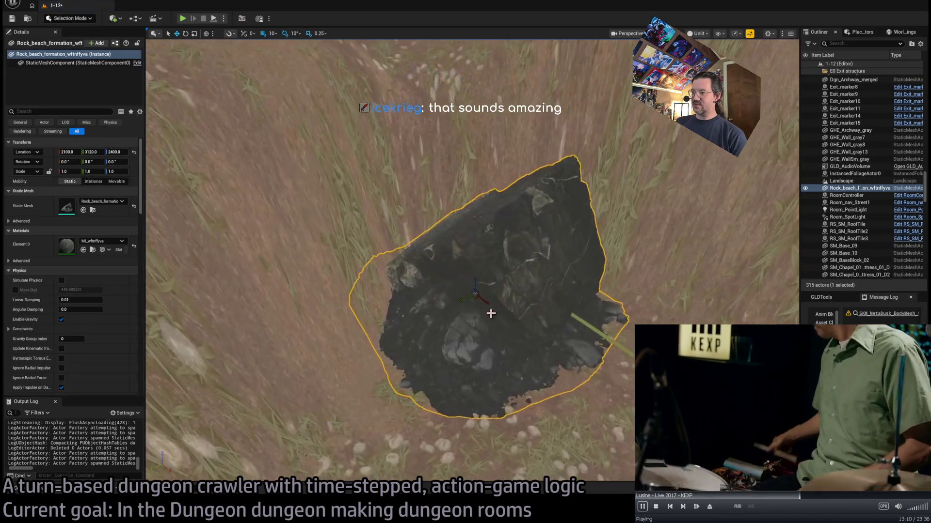
pyautogui.moveTo(477, 297); pyautogui.dragTo(452, 264)
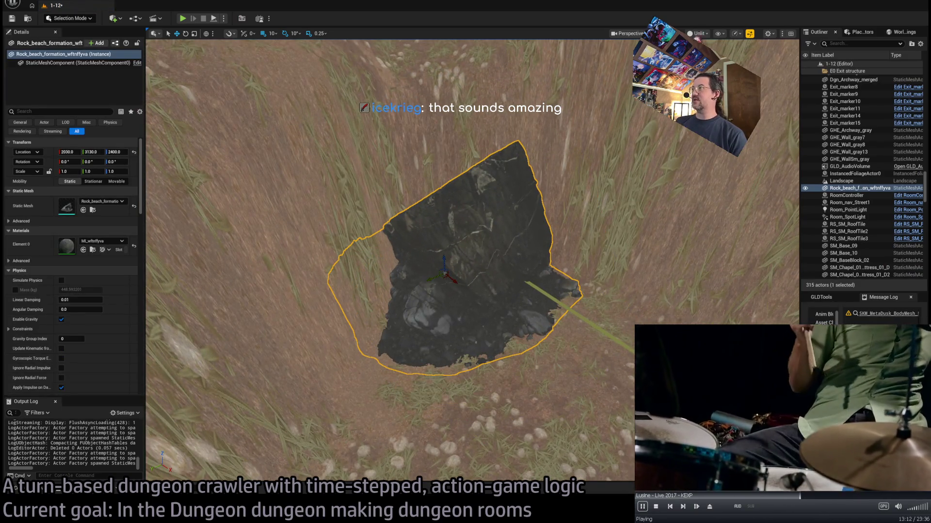
pyautogui.hotkey('alt', '4')
pyautogui.moveTo(588, 196); pyautogui.dragTo(588, 126)
pyautogui.press('f')
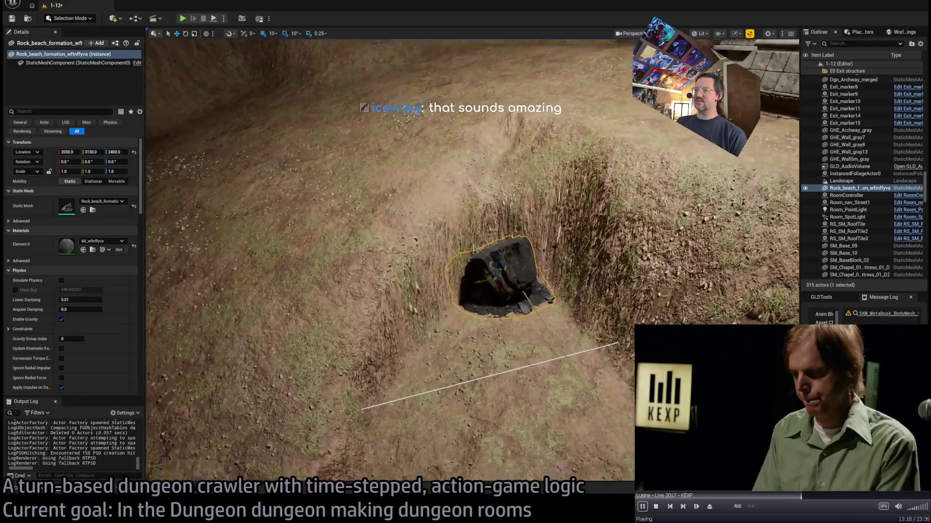
pyautogui.press('r')
pyautogui.moveTo(504, 279)
pyautogui.mouseDown()
pyautogui.moveTo(519, 223)
pyautogui.moveTo(475, 291)
pyautogui.moveTo(432, 306)
pyautogui.mouseUp()
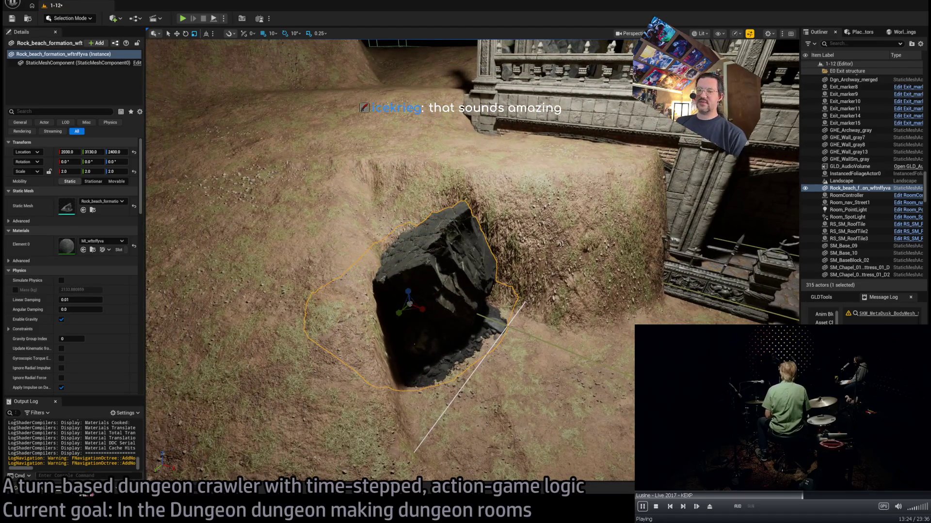
# - Add Rock_beach_boulder beside it and delete the dark beach formation rock
pyautogui.click(46, 490)
pyautogui.moveTo(298, 252)
pyautogui.mouseDown()
pyautogui.moveTo(386, 182)
pyautogui.moveTo(547, 317)
pyautogui.moveTo(521, 362)
pyautogui.moveTo(553, 339)
pyautogui.moveTo(530, 368)
pyautogui.moveTo(441, 315)
pyautogui.moveTo(446, 322)
pyautogui.moveTo(448, 306)
pyautogui.moveTo(454, 320)
pyautogui.moveTo(467, 314)
pyautogui.moveTo(494, 347)
pyautogui.mouseUp()
pyautogui.click(431, 242)
pyautogui.press('Delete')
# - Move and rotate the beach boulder into the trench pit
pyautogui.click(529, 339)
pyautogui.press('w')
pyautogui.press('e')
pyautogui.press('w')
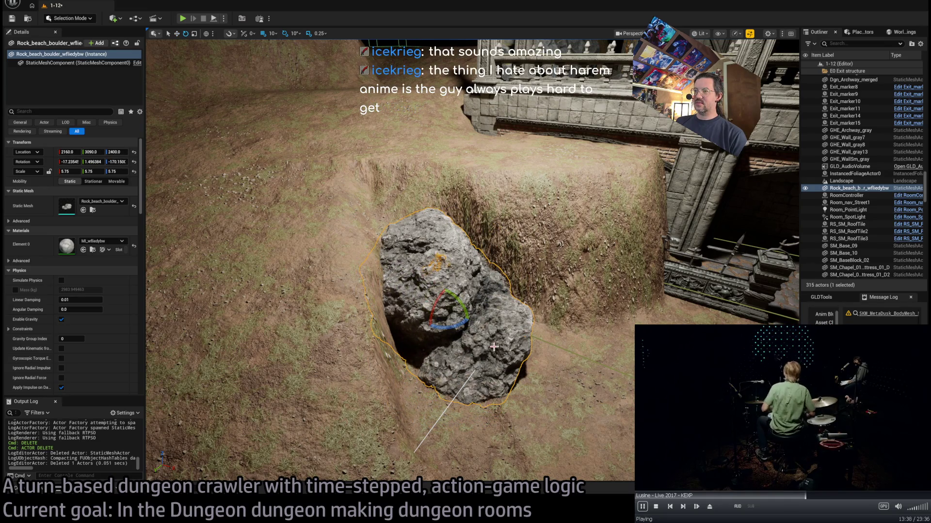
# - Try a Rock_granite in the pit, then delete it
pyautogui.hotkey('ctrl', 'space')
pyautogui.moveTo(388, 266)
pyautogui.mouseDown()
pyautogui.moveTo(615, 326)
pyautogui.moveTo(581, 389)
pyautogui.mouseUp()
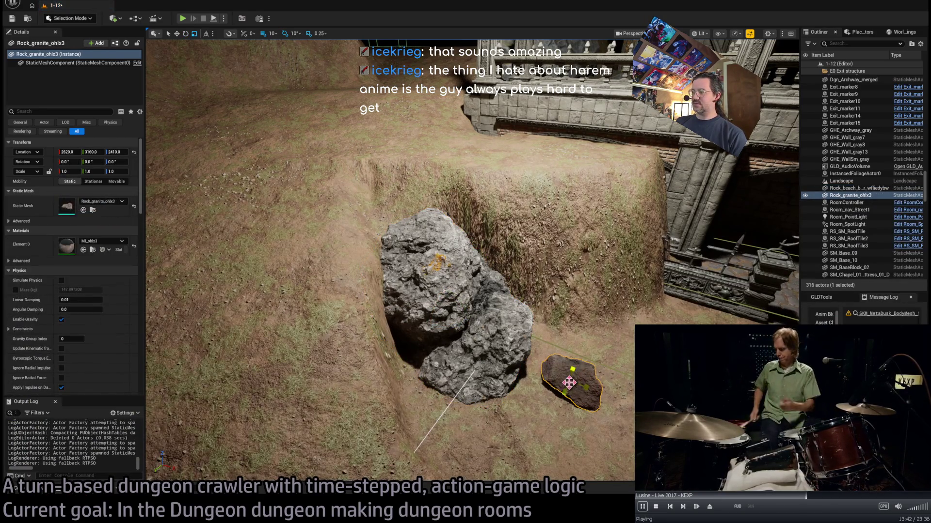
pyautogui.press('w')
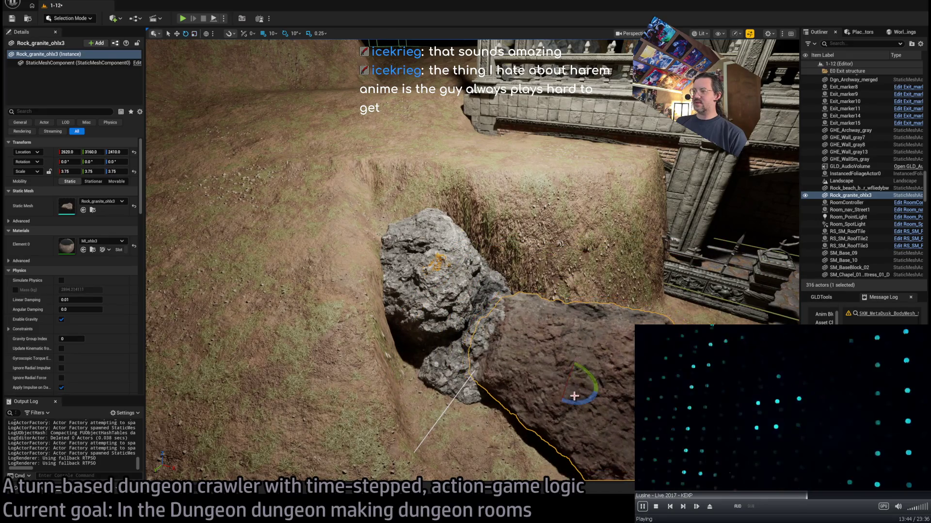
pyautogui.moveTo(574, 388)
pyautogui.mouseDown()
pyautogui.moveTo(541, 322)
pyautogui.moveTo(566, 334)
pyautogui.mouseUp()
pyautogui.press('e')
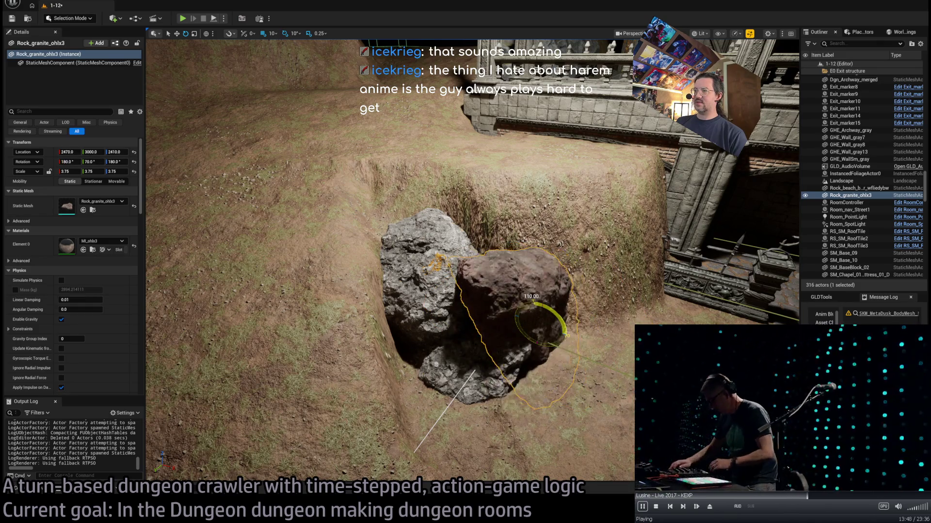
pyautogui.press('Delete')
pyautogui.hotkey('ctrl', 'space')
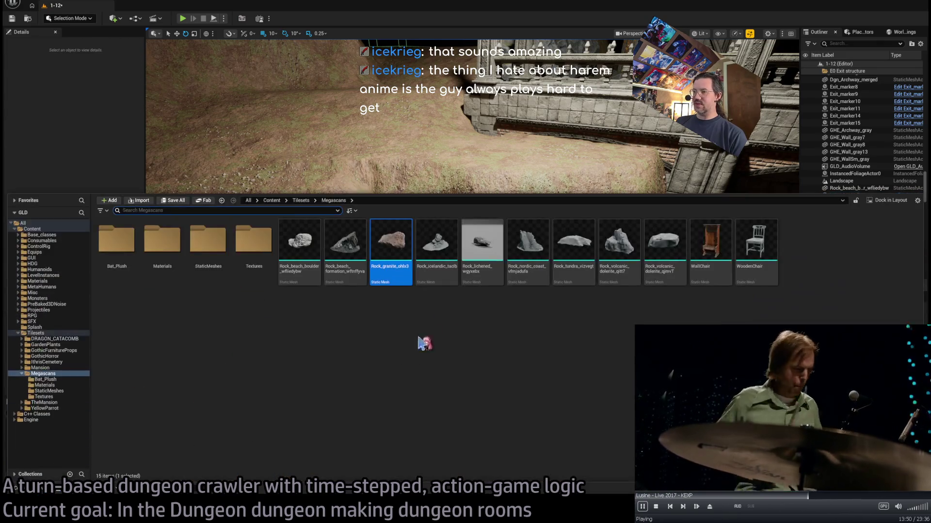
# - Place Rock_icelandic_taclb in the trench, enlarge it and remove the extra copy
pyautogui.click(452, 231)
pyautogui.moveTo(452, 231)
pyautogui.mouseDown()
pyautogui.moveTo(583, 386)
pyautogui.moveTo(557, 383)
pyautogui.moveTo(590, 390)
pyautogui.moveTo(596, 354)
pyautogui.moveTo(584, 362)
pyautogui.moveTo(597, 353)
pyautogui.mouseUp()
pyautogui.press('r')
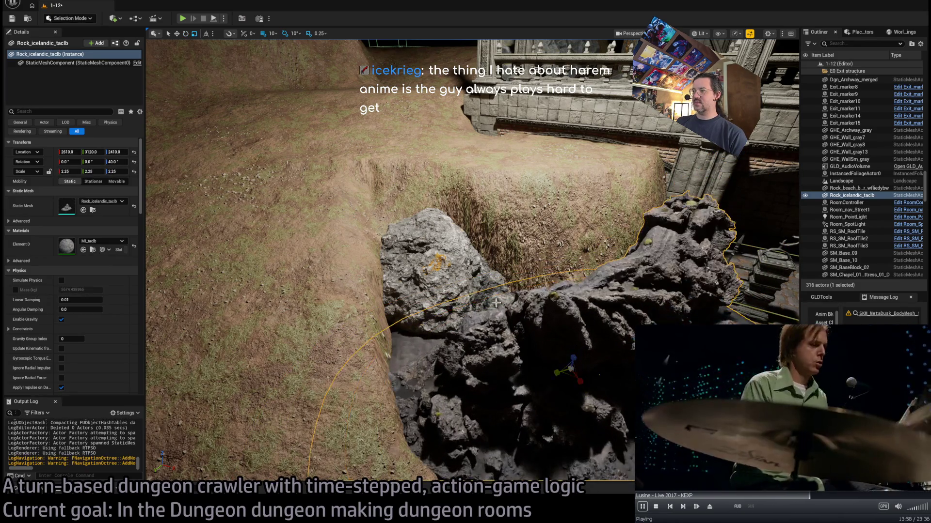
pyautogui.press('Delete')
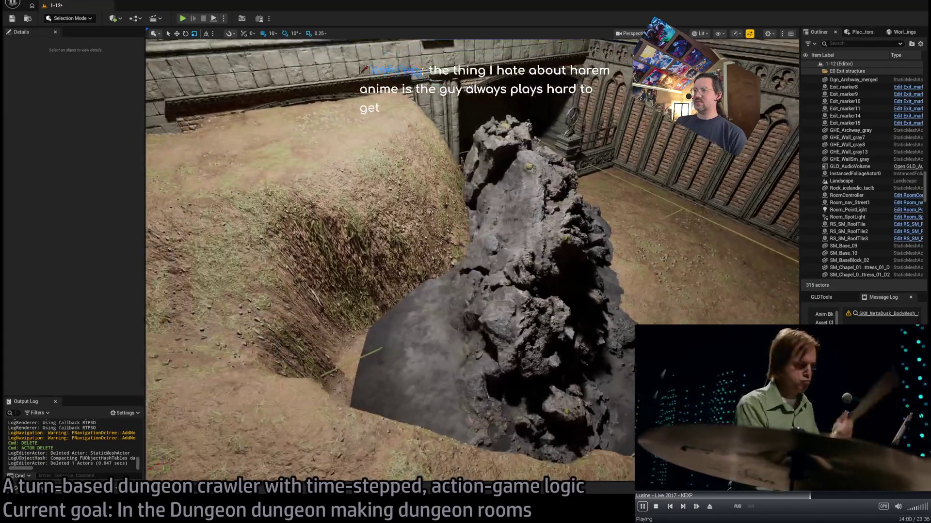
# - Rotate the Icelandic rock about -100° and settle it into the trench beside the boulder
pyautogui.click(520, 308)
pyautogui.press('e')
pyautogui.moveTo(538, 286); pyautogui.dragTo(524, 302)
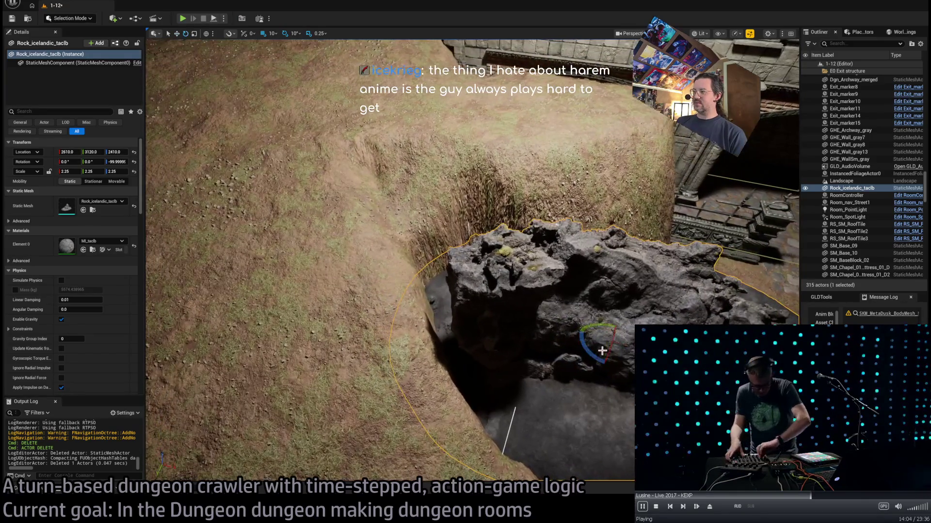
pyautogui.moveTo(587, 334); pyautogui.dragTo(552, 276)
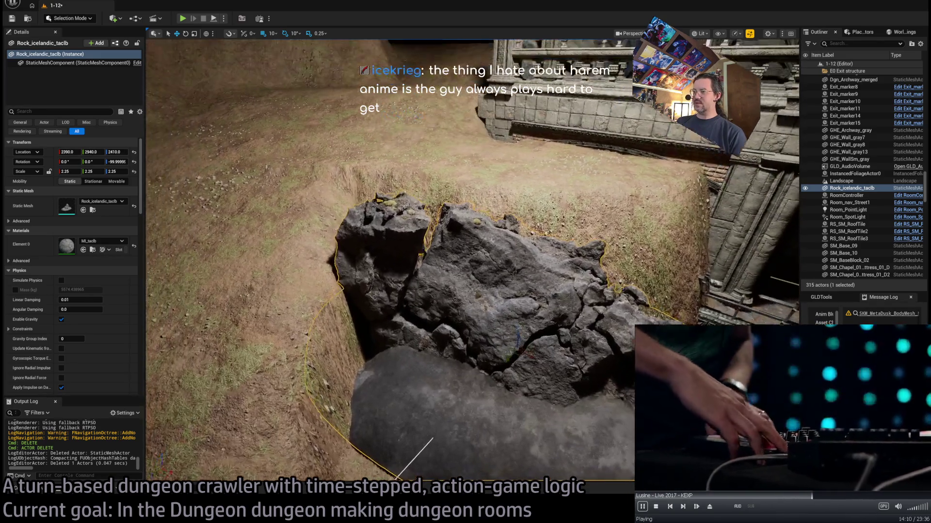
pyautogui.scroll(-2, 538, 294)
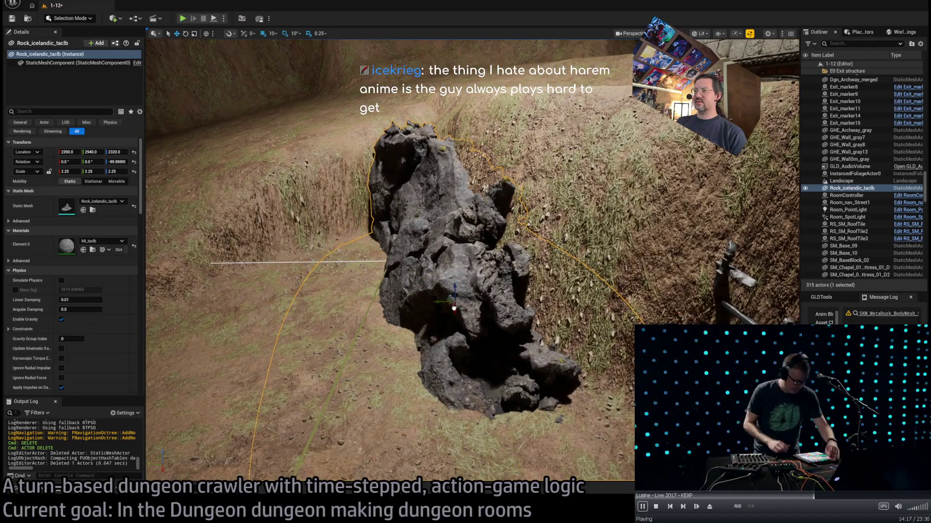
pyautogui.moveTo(386, 332)
pyautogui.mouseDown()
pyautogui.moveTo(371, 310)
pyautogui.moveTo(385, 332)
pyautogui.mouseUp()
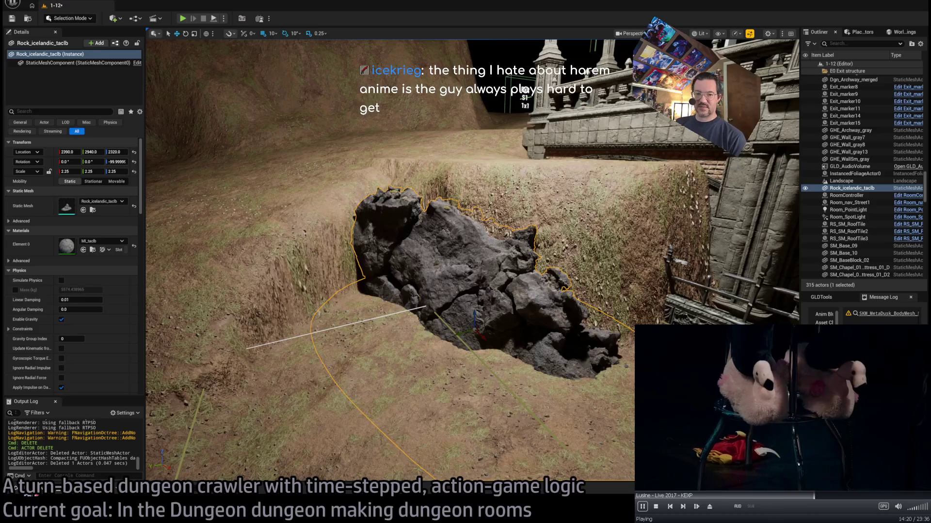
pyautogui.hotkey('ctrl', 'space')
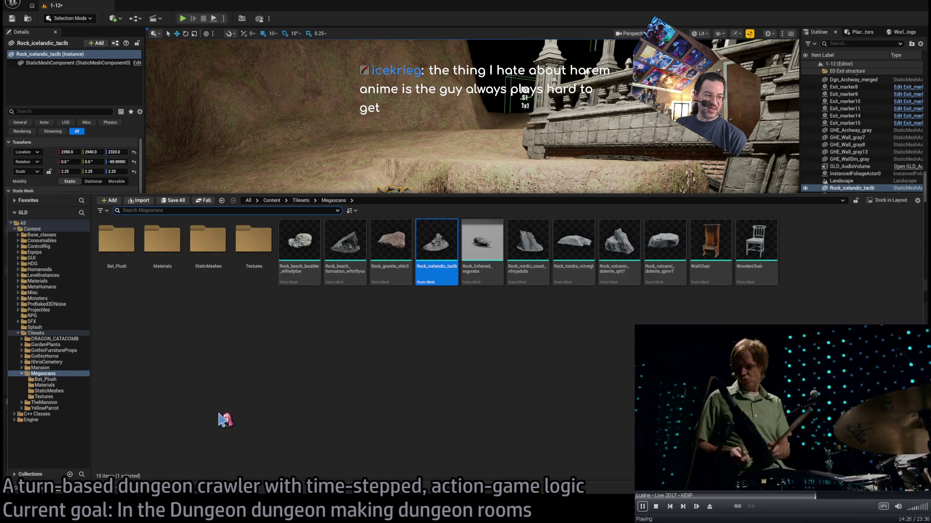
pyautogui.click(473, 272)
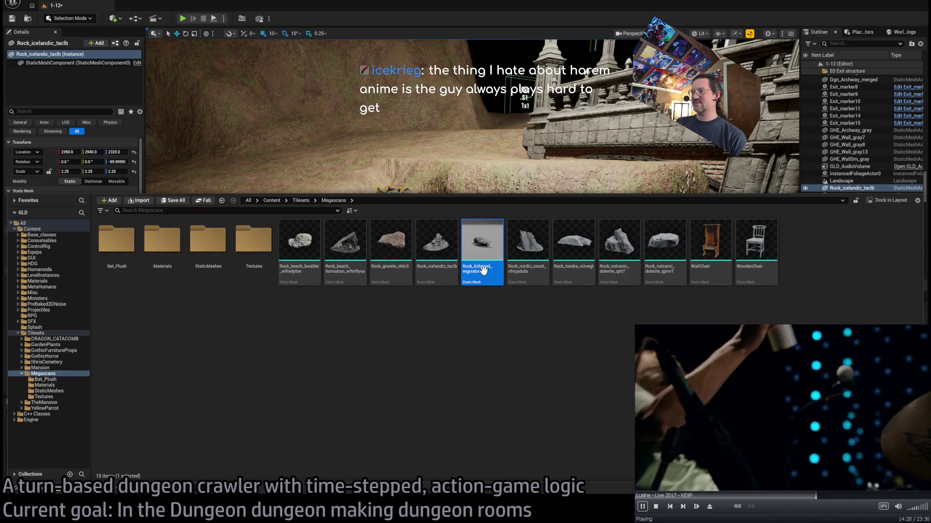
# - Place Rock_lichened_wgyxebx in the trench, tilted 30 degrees and moved up-left
pyautogui.hotkey('ctrl', 'space')
pyautogui.moveTo(351, 354); pyautogui.dragTo(358, 350)
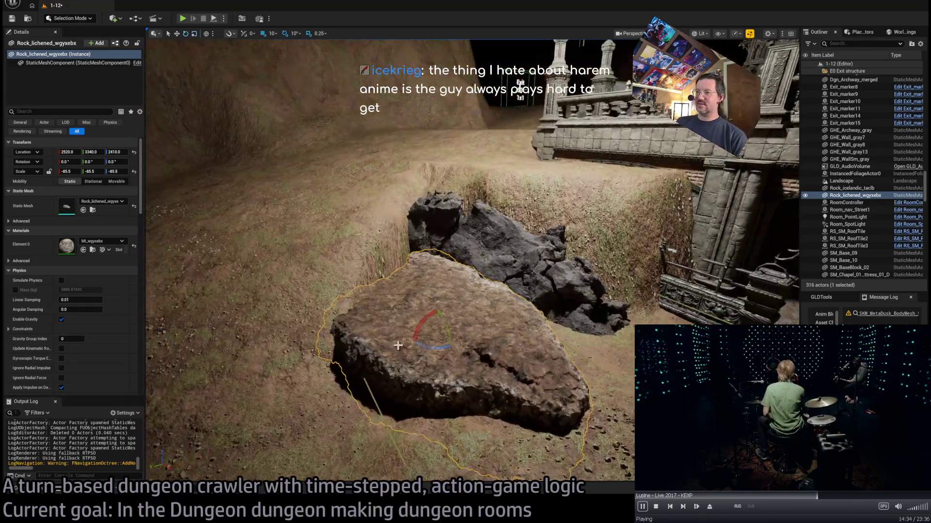
pyautogui.press('e')
pyautogui.moveTo(434, 322)
pyautogui.mouseDown()
pyautogui.moveTo(450, 351)
pyautogui.moveTo(441, 303)
pyautogui.moveTo(431, 307)
pyautogui.mouseUp()
pyautogui.moveTo(436, 340)
pyautogui.mouseDown()
pyautogui.moveTo(418, 300)
pyautogui.moveTo(422, 254)
pyautogui.moveTo(444, 273)
pyautogui.moveTo(416, 245)
pyautogui.mouseUp()
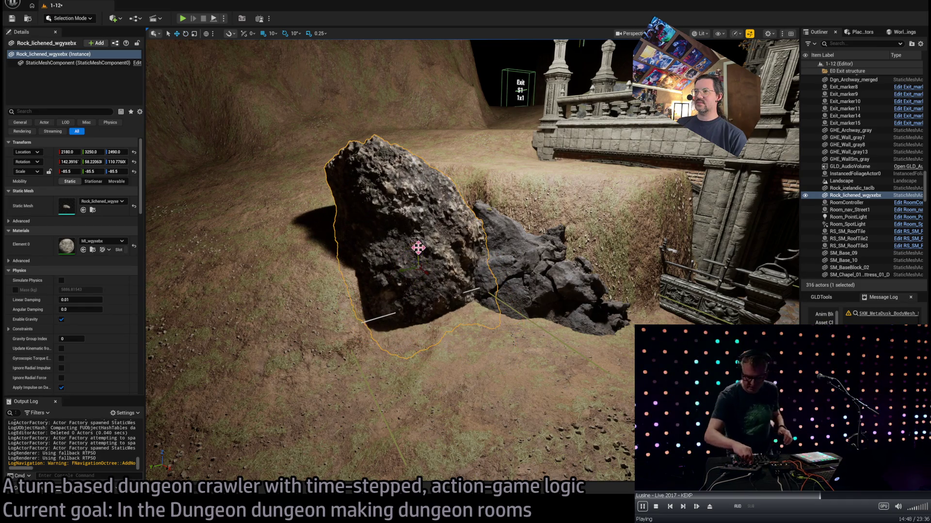
# - Turn the lichened rock about 150 degrees and drop Rock_nordic_coast into the level
pyautogui.press('w')
pyautogui.press('e')
pyautogui.moveTo(403, 286)
pyautogui.mouseDown()
pyautogui.moveTo(436, 277)
pyautogui.moveTo(395, 287)
pyautogui.mouseUp()
pyautogui.press('f')
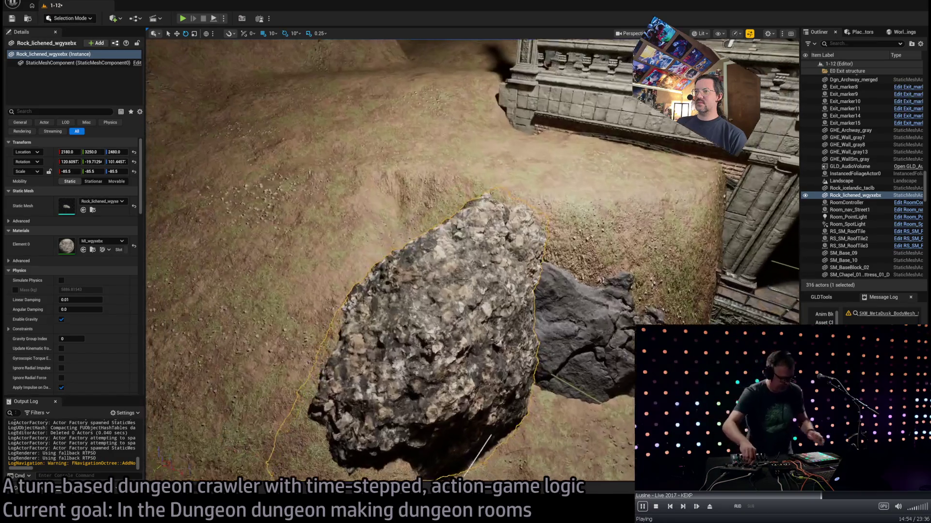
pyautogui.moveTo(426, 344)
pyautogui.mouseDown()
pyautogui.moveTo(405, 346)
pyautogui.moveTo(427, 347)
pyautogui.mouseUp()
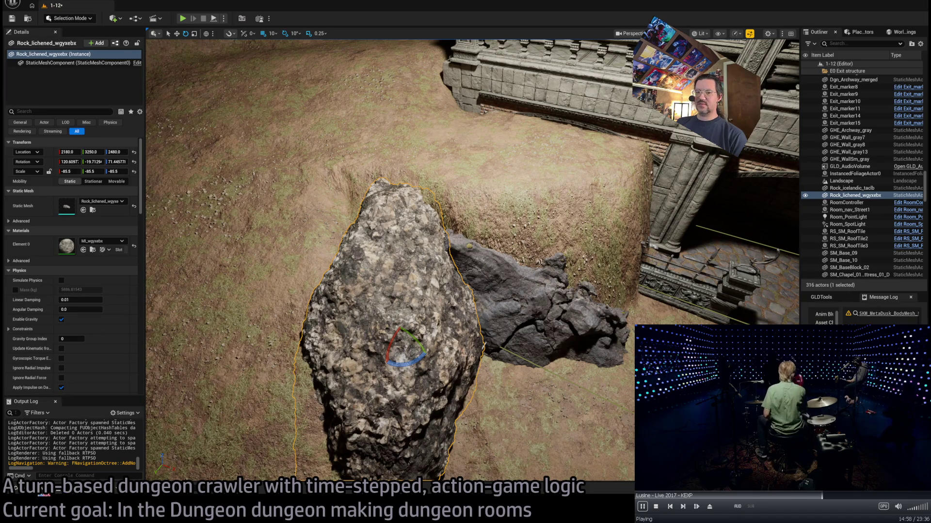
pyautogui.click(44, 494)
pyautogui.moveTo(527, 170); pyautogui.dragTo(526, 171)
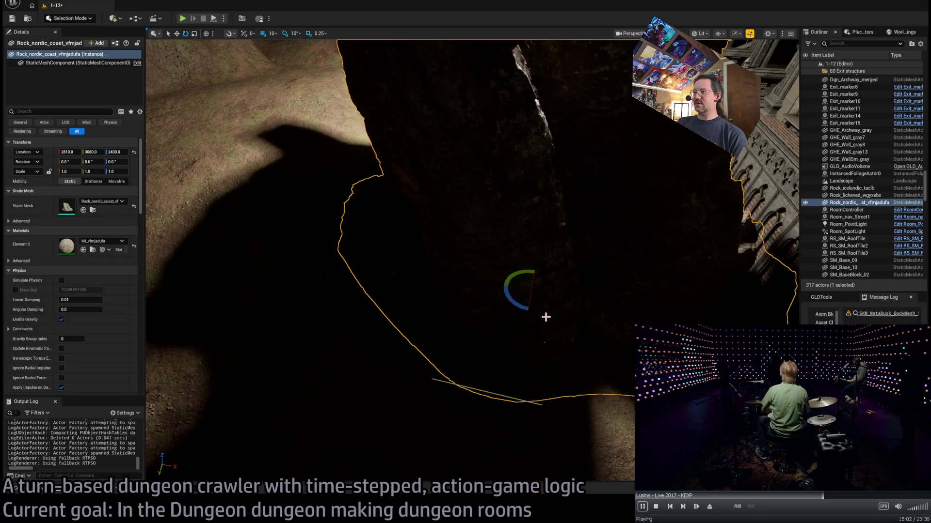
# - Scale the Nordic coast rock to 0.5 and move it beside the lichened rock
pyautogui.hotkey('ctrl', 'z')
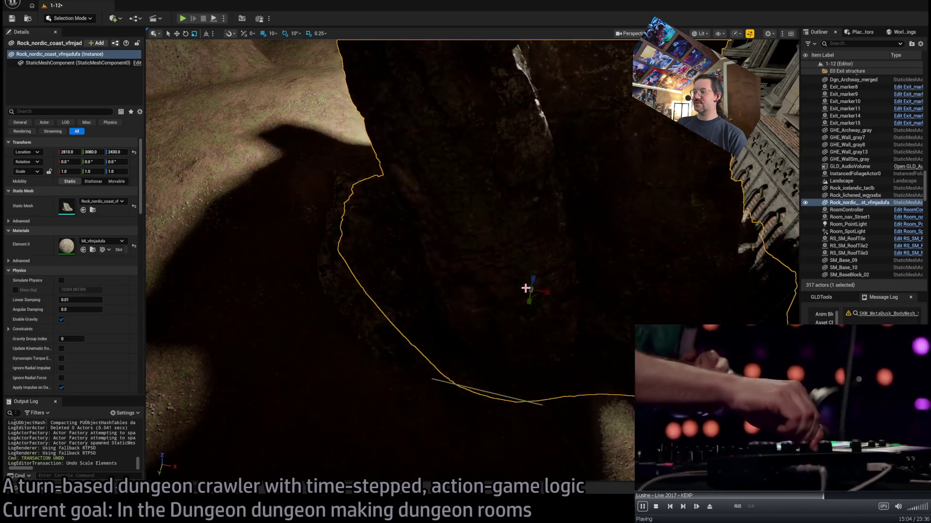
pyautogui.hotkey('ctrl', 'y')
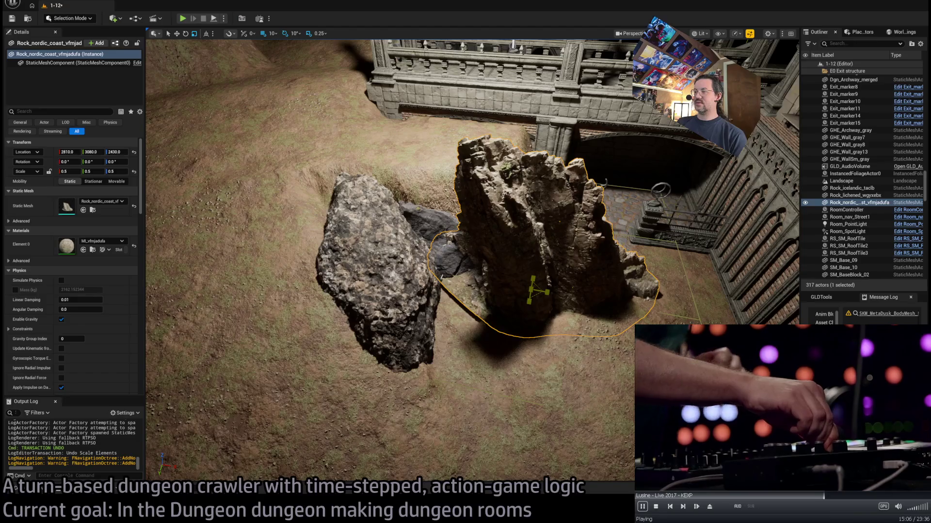
pyautogui.press('f')
pyautogui.press('w')
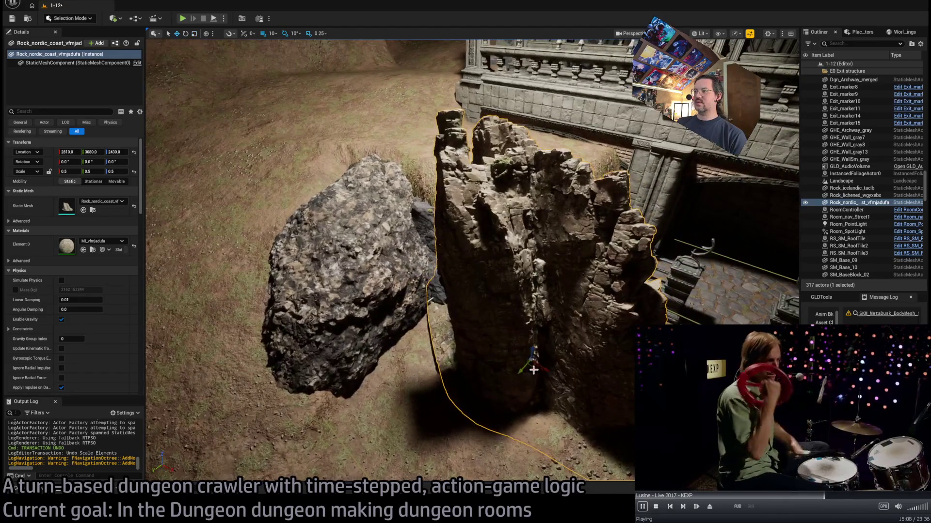
pyautogui.moveTo(532, 363)
pyautogui.mouseDown()
pyautogui.moveTo(359, 330)
pyautogui.moveTo(504, 272)
pyautogui.moveTo(501, 258)
pyautogui.moveTo(505, 274)
pyautogui.moveTo(522, 274)
pyautogui.moveTo(503, 307)
pyautogui.mouseUp()
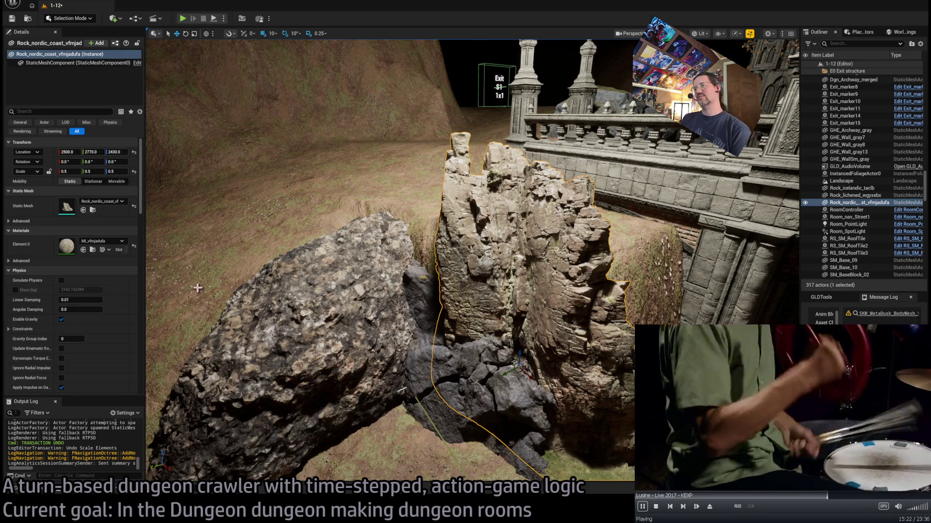
pyautogui.doubleClick(67, 247)
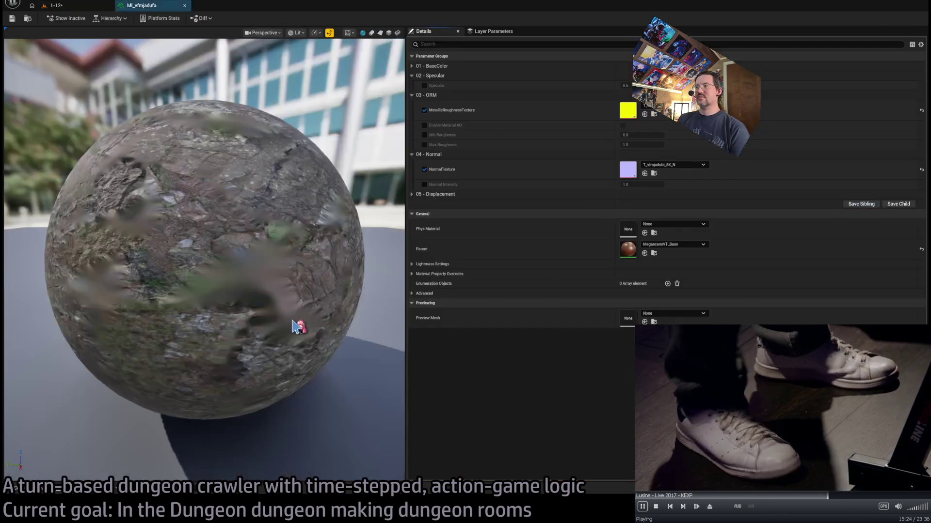
# - Revert MI_vfmjadufa's BaseColor tint to white and close its editor
pyautogui.click(412, 66)
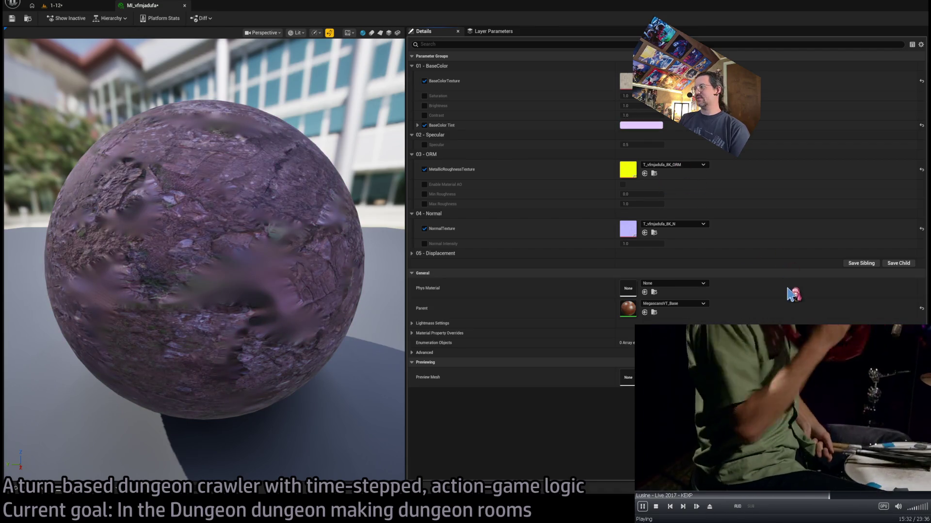
pyautogui.press('Escape')
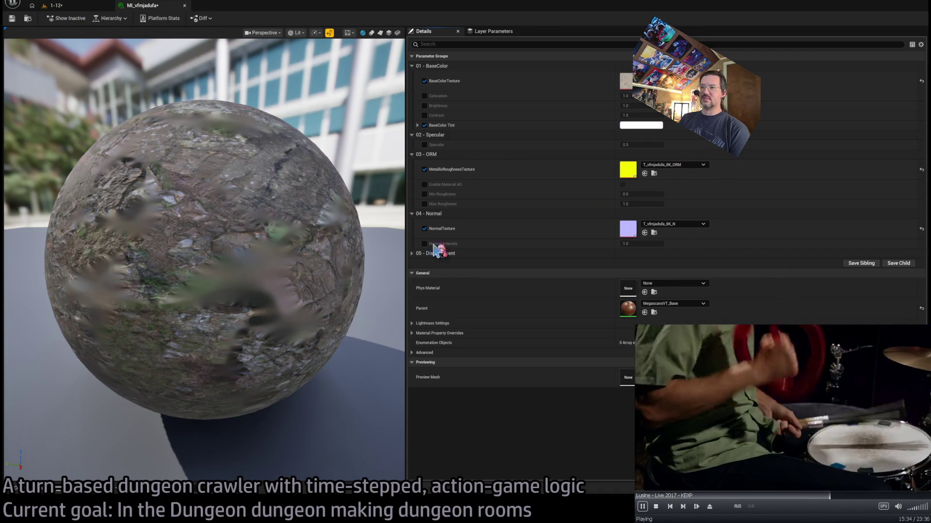
pyautogui.hotkey('ctrl', 'w')
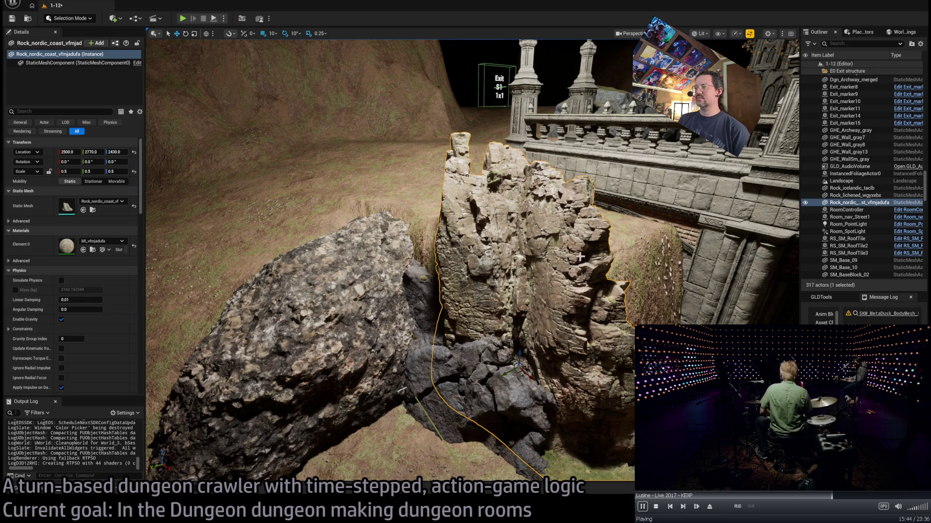
# - Lower the nordic coast rock pillars 100 units so Location Z reads 2330
pyautogui.press('f')
pyautogui.moveTo(435, 320)
pyautogui.mouseDown()
pyautogui.moveTo(441, 374)
pyautogui.moveTo(441, 361)
pyautogui.moveTo(485, 339)
pyautogui.moveTo(485, 329)
pyautogui.moveTo(470, 383)
pyautogui.moveTo(437, 329)
pyautogui.moveTo(514, 304)
pyautogui.mouseUp()
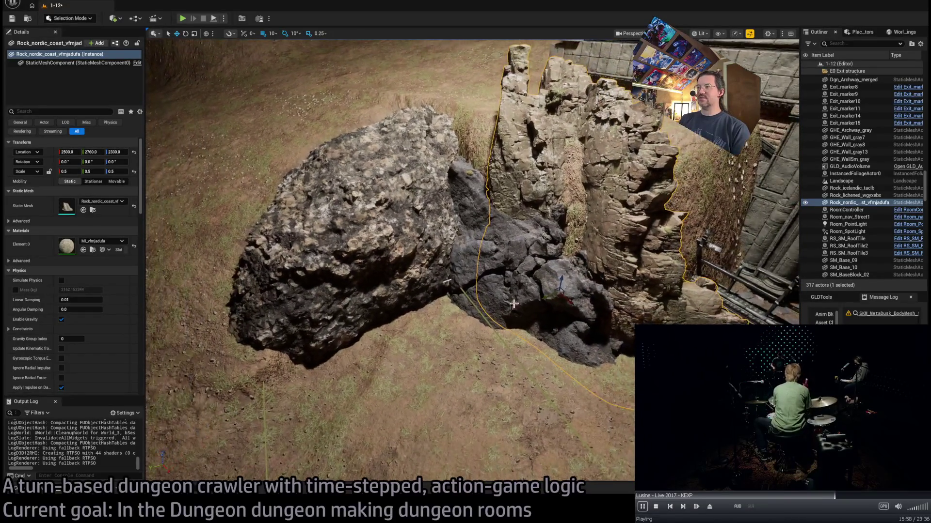
pyautogui.moveTo(585, 214); pyautogui.dragTo(646, 261)
pyautogui.moveTo(443, 282)
pyautogui.mouseDown()
pyautogui.moveTo(453, 264)
pyautogui.moveTo(612, 233)
pyautogui.mouseUp()
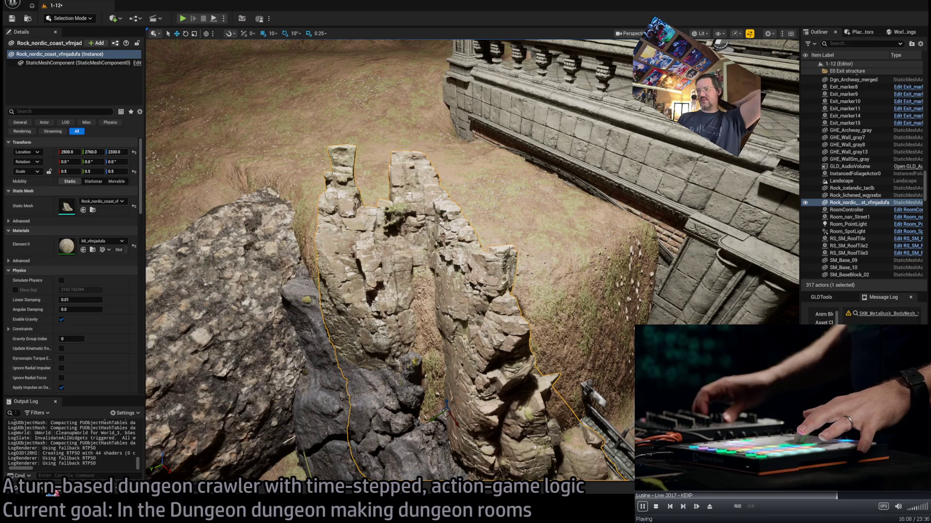
pyautogui.click(53, 492)
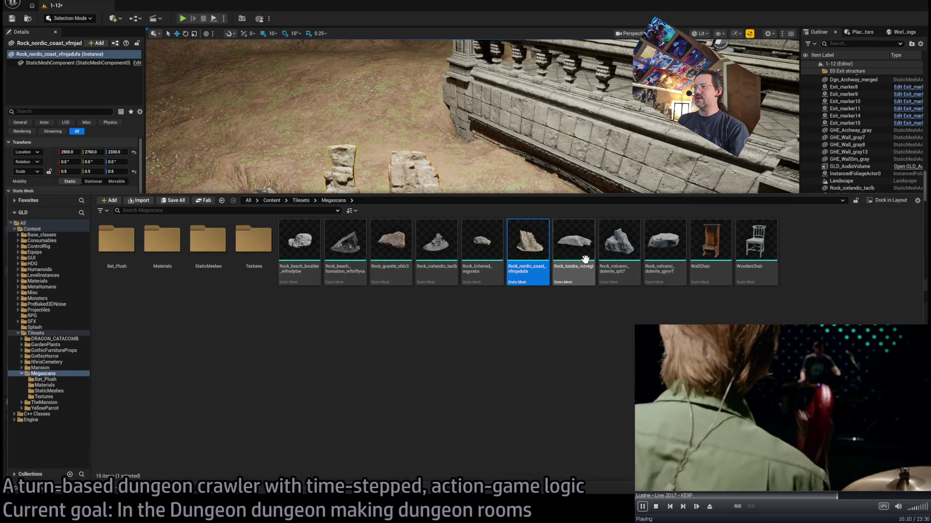
pyautogui.moveTo(578, 269)
pyautogui.mouseDown()
pyautogui.moveTo(490, 206)
pyautogui.moveTo(536, 225)
pyautogui.mouseUp()
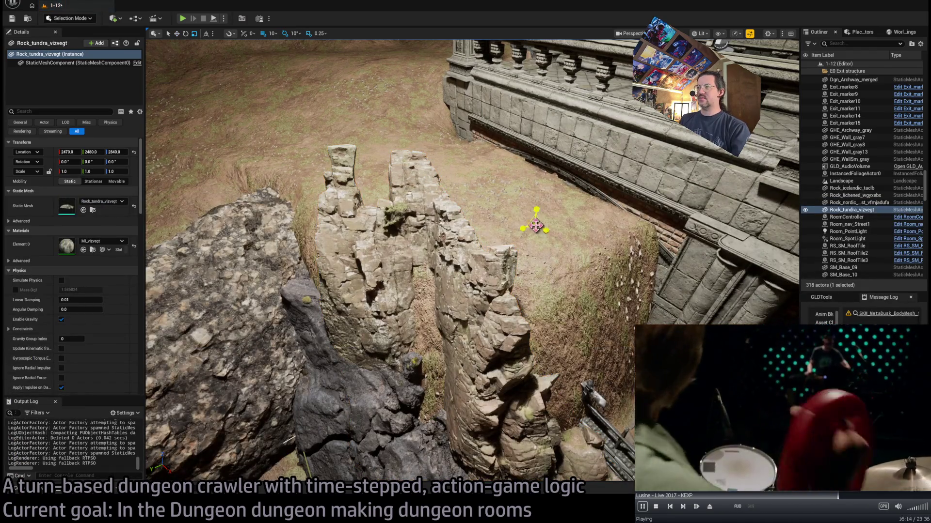
pyautogui.click(67, 171)
pyautogui.write('20')
pyautogui.press('Return')
pyautogui.moveTo(67, 171); pyautogui.dragTo(78, 171)
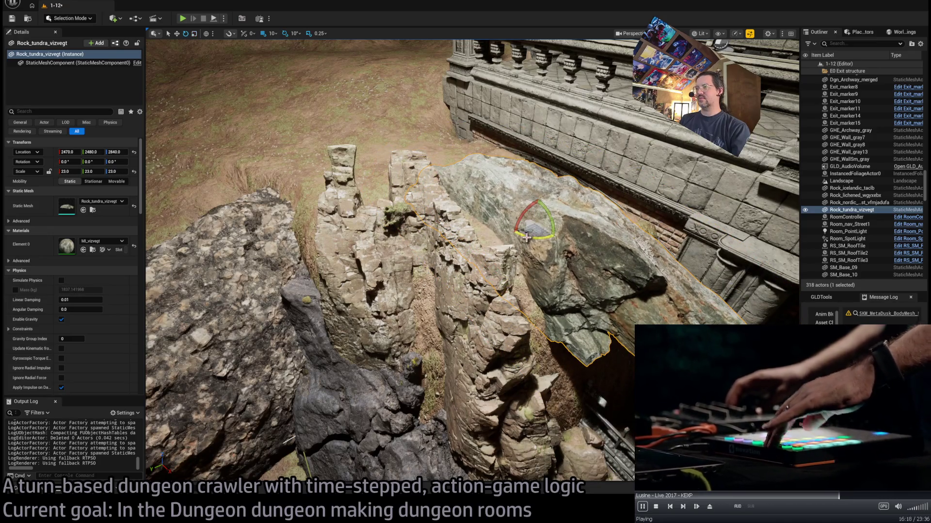
pyautogui.moveTo(527, 238)
pyautogui.mouseDown()
pyautogui.moveTo(557, 227)
pyautogui.moveTo(542, 221)
pyautogui.moveTo(558, 294)
pyautogui.moveTo(549, 299)
pyautogui.mouseUp()
pyautogui.press('w')
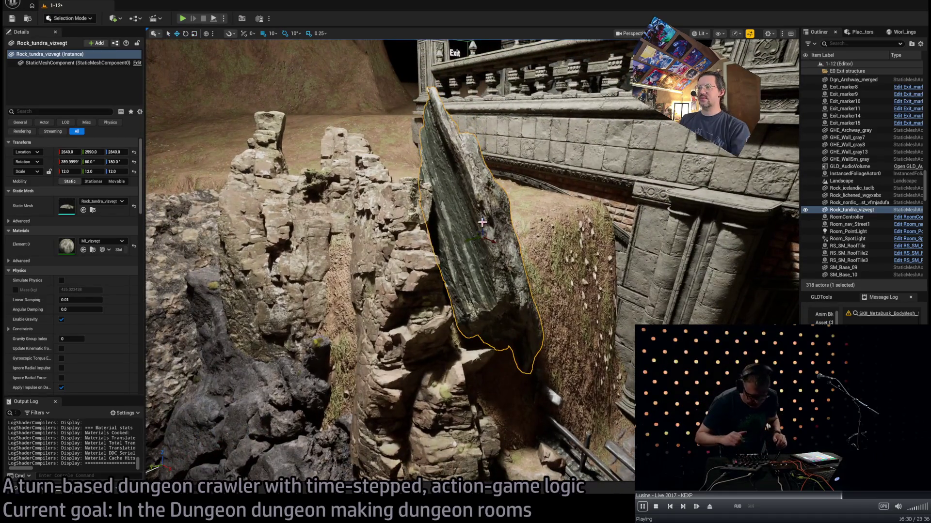
pyautogui.press('Delete')
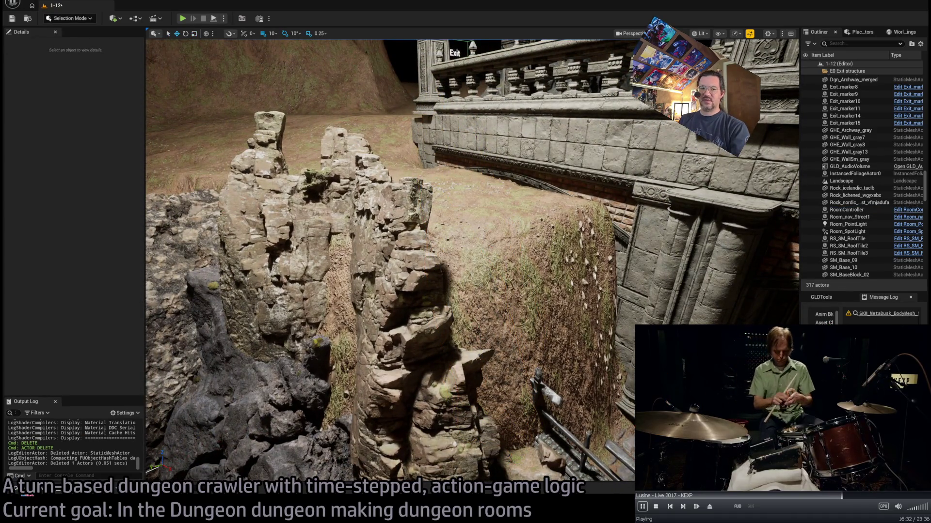
# - Drop Rock_volcanic_dolerite_qjt7 at 3.0 scale into the trench beside the other rocks
pyautogui.hotkey('ctrl', 'space')
pyautogui.moveTo(616, 252)
pyautogui.mouseDown()
pyautogui.moveTo(617, 272)
pyautogui.moveTo(483, 217)
pyautogui.moveTo(553, 385)
pyautogui.moveTo(598, 415)
pyautogui.moveTo(592, 433)
pyautogui.moveTo(625, 397)
pyautogui.mouseUp()
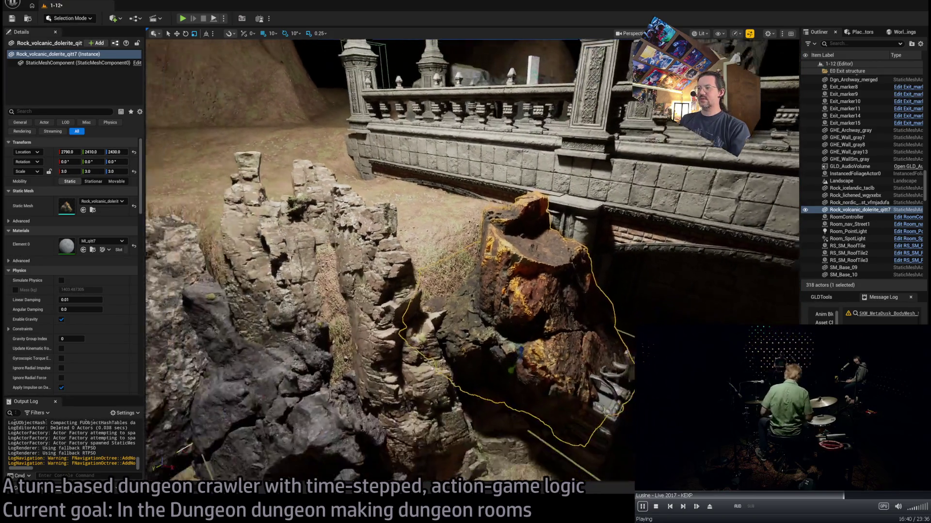
pyautogui.moveTo(594, 430); pyautogui.dragTo(594, 430)
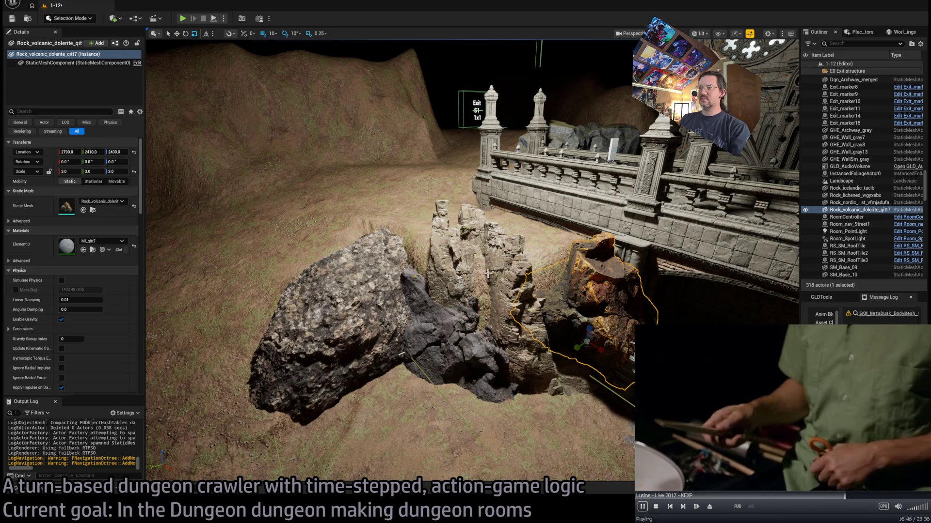
pyautogui.moveTo(412, 276)
pyautogui.mouseDown()
pyautogui.moveTo(392, 277)
pyautogui.moveTo(456, 153)
pyautogui.moveTo(482, 185)
pyautogui.mouseUp()
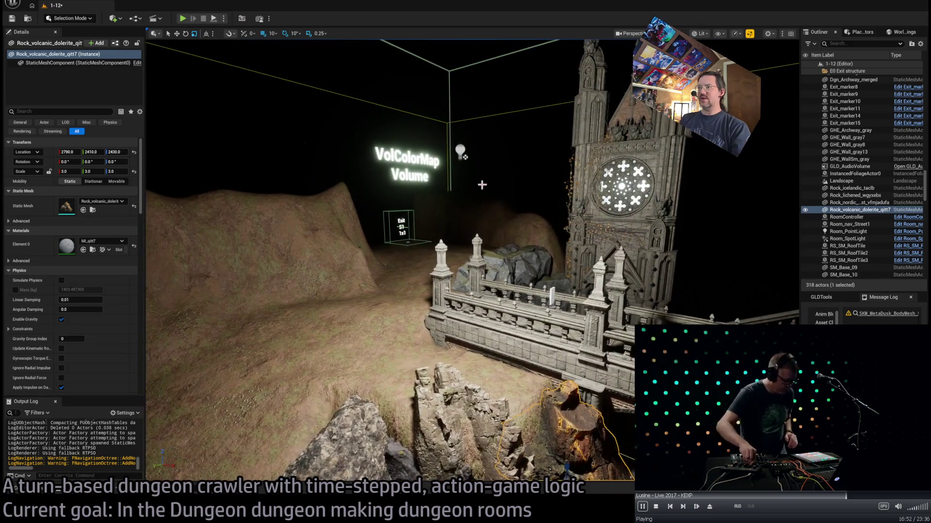
pyautogui.click(461, 152)
pyautogui.moveTo(461, 153); pyautogui.dragTo(276, 203)
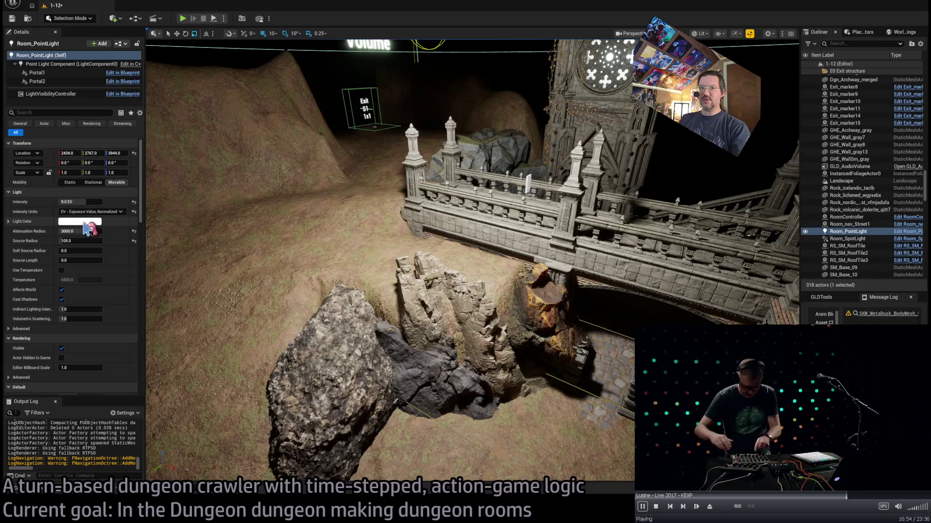
pyautogui.hotkey('ctrl', 'z')
pyautogui.hotkey('ctrl', 'z')
pyautogui.hotkey('ctrl', 'z')
pyautogui.hotkey('ctrl', 'z')
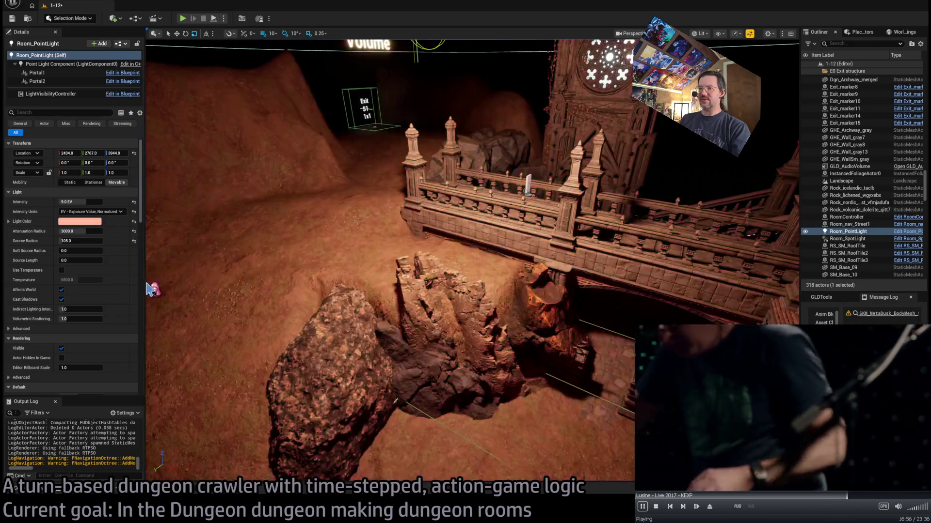
pyautogui.hotkey('ctrl', 'z')
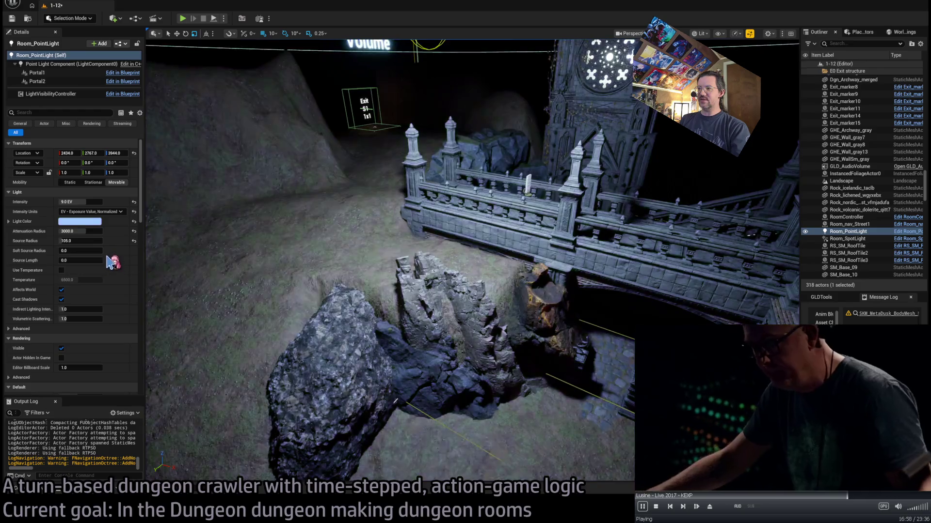
pyautogui.hotkey('ctrl', 'z')
pyautogui.hotkey('ctrl', 'z')
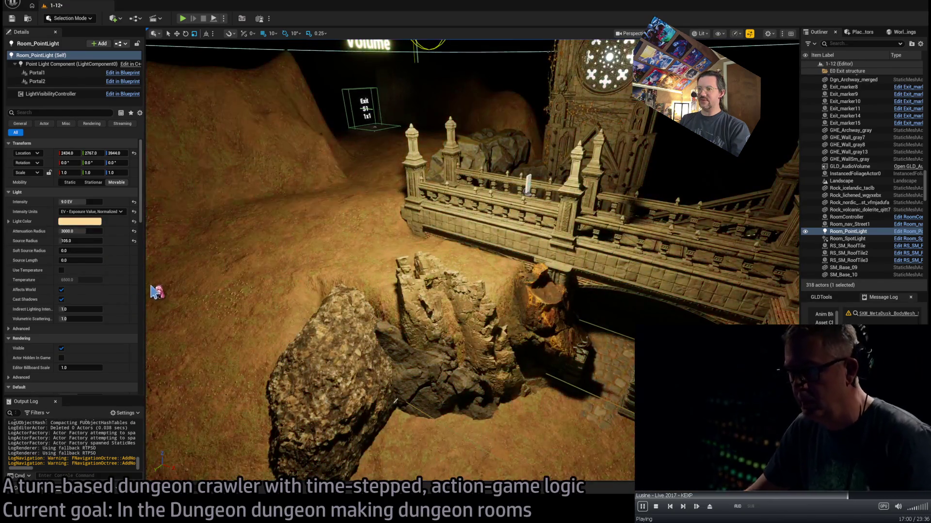
pyautogui.hotkey('ctrl', 'z')
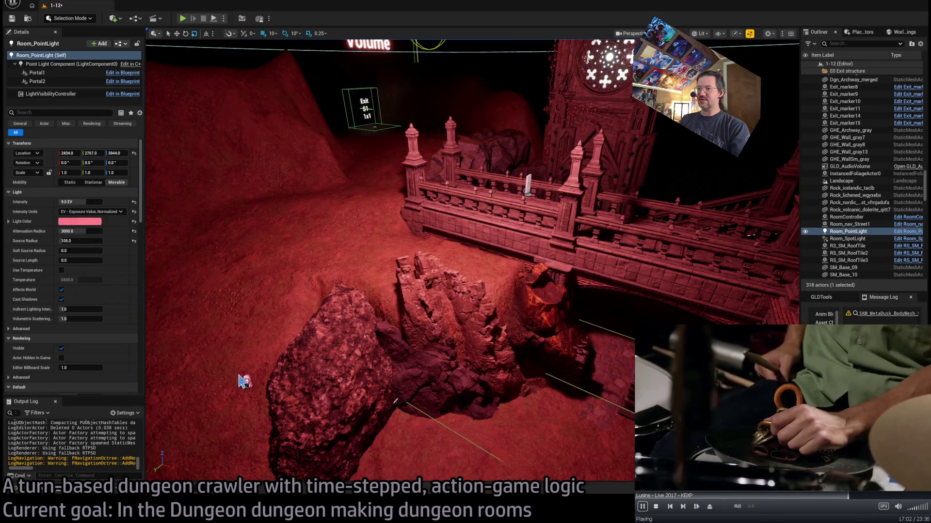
pyautogui.hotkey('ctrl', 'z')
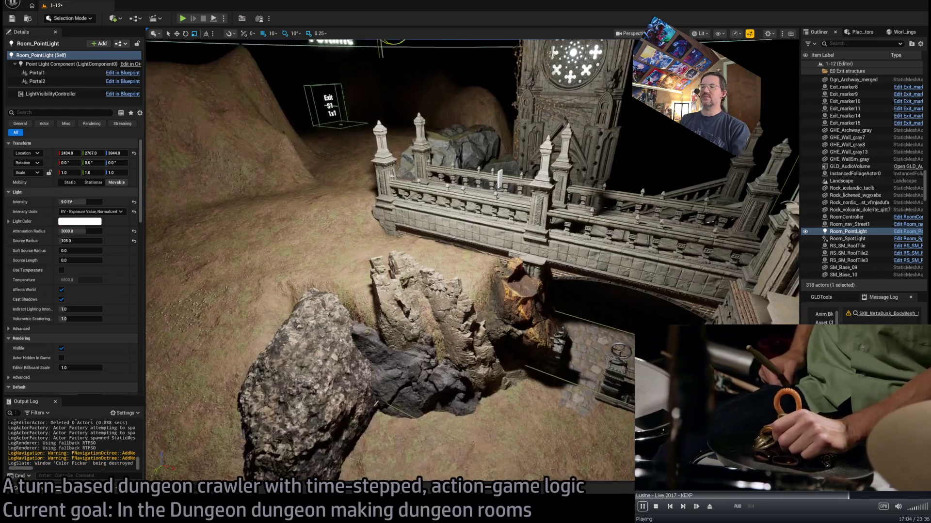
pyautogui.moveTo(388, 242)
pyautogui.mouseDown()
pyautogui.moveTo(387, 281)
pyautogui.moveTo(497, 267)
pyautogui.moveTo(485, 318)
pyautogui.mouseUp()
# - Move the orange volcanic dolerite rock beside the large boulder, undoing the last nudge
pyautogui.click(496, 266)
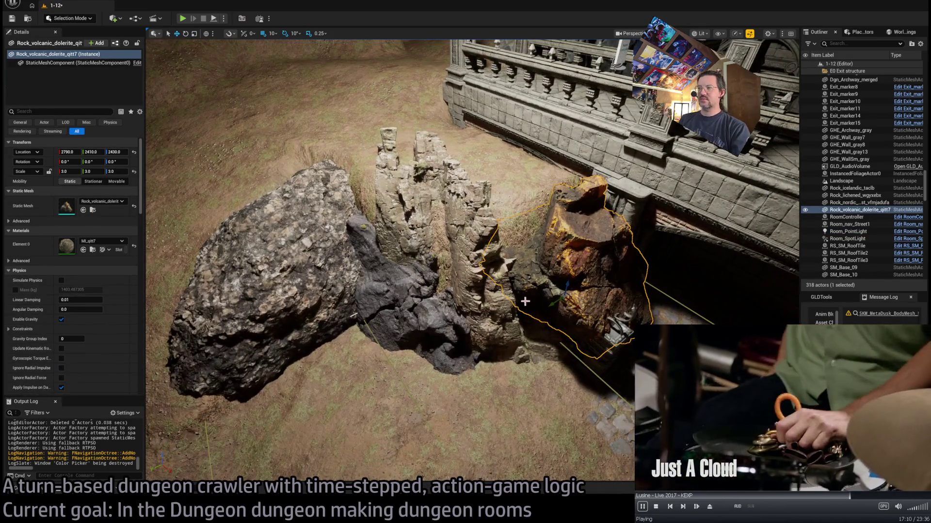
pyautogui.moveTo(565, 296); pyautogui.dragTo(228, 359)
pyautogui.moveTo(387, 242)
pyautogui.mouseDown()
pyautogui.moveTo(407, 282)
pyautogui.moveTo(476, 283)
pyautogui.moveTo(476, 358)
pyautogui.mouseUp()
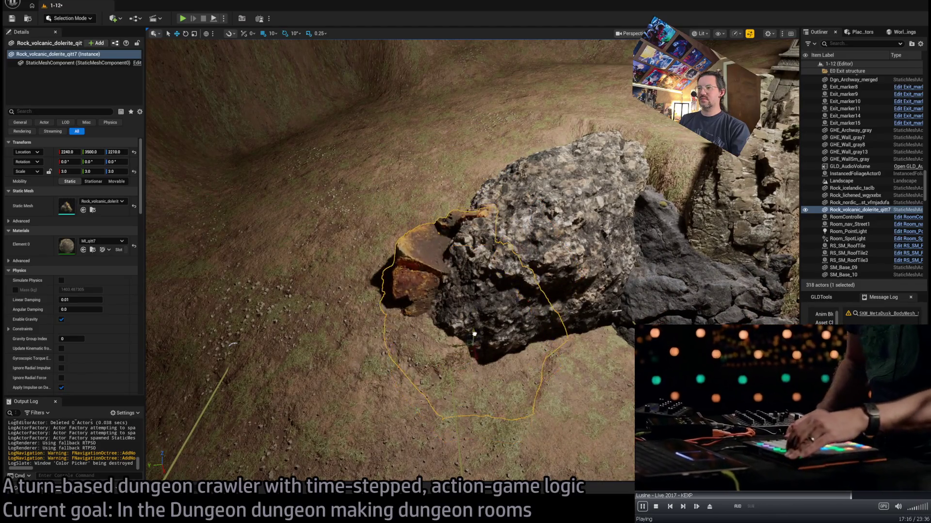
pyautogui.moveTo(471, 323); pyautogui.dragTo(451, 332)
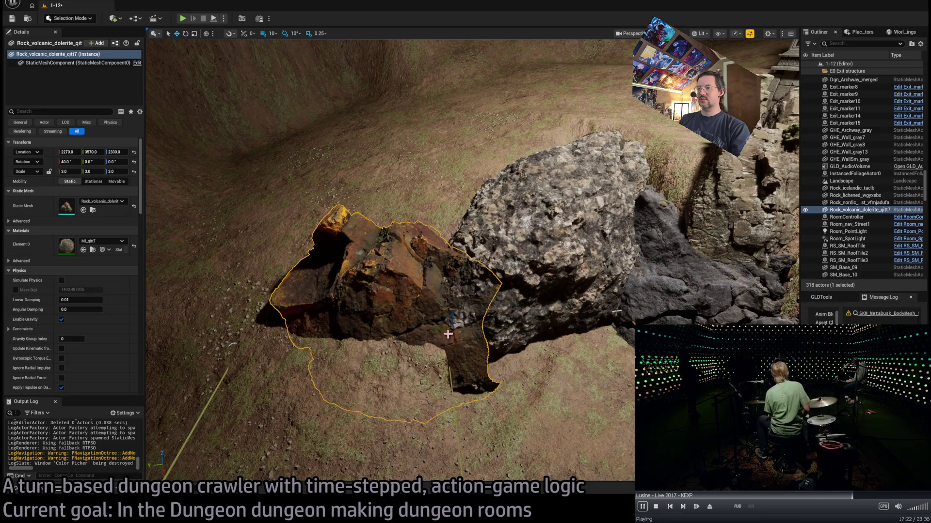
pyautogui.moveTo(453, 336); pyautogui.dragTo(470, 343)
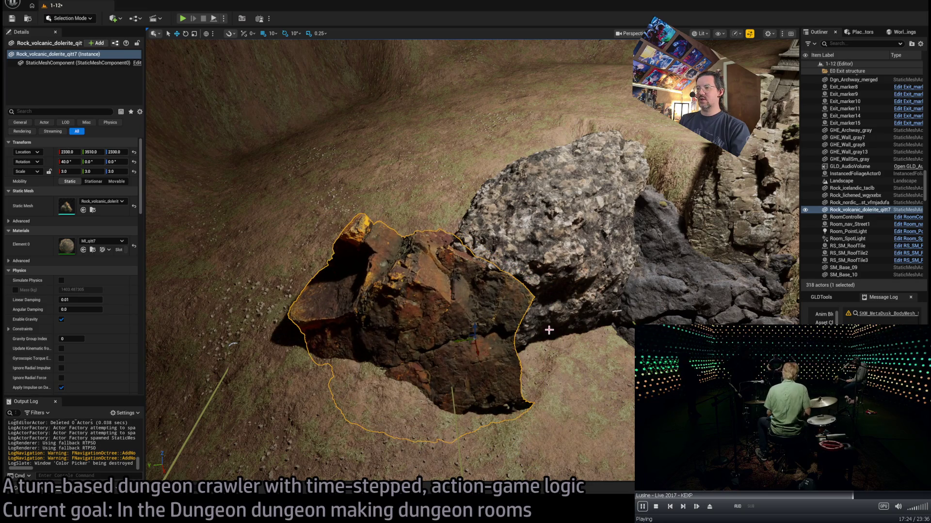
pyautogui.hotkey('ctrl', 'z')
pyautogui.hotkey('ctrl', 'z')
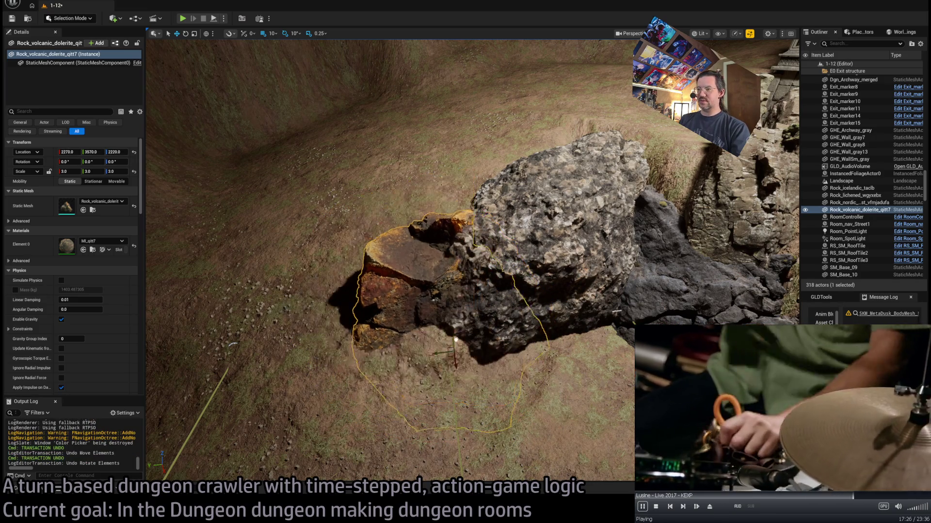
# - Rotate the volcanic dolerite rock to -30° around Z
pyautogui.press('e')
pyautogui.moveTo(436, 297)
pyautogui.mouseDown()
pyautogui.moveTo(451, 300)
pyautogui.moveTo(439, 297)
pyautogui.moveTo(447, 319)
pyautogui.moveTo(442, 228)
pyautogui.moveTo(429, 203)
pyautogui.mouseUp()
pyautogui.press('s')
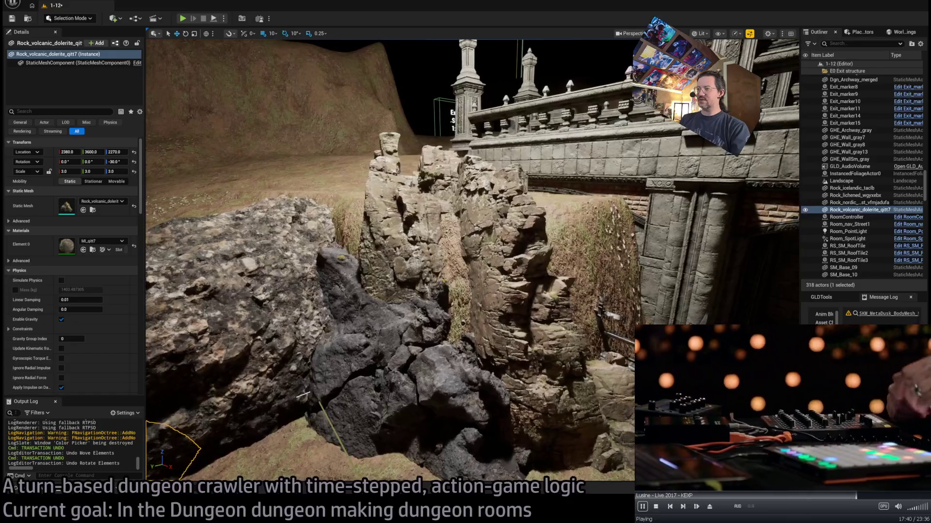
# - Rotate the nordic coast rock pillars to 110 degrees
pyautogui.click(460, 219)
pyautogui.press('s')
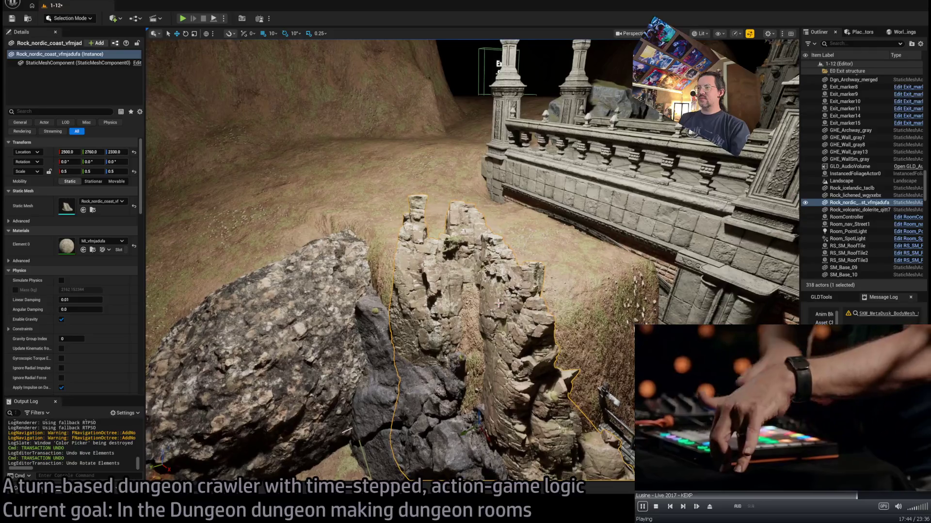
pyautogui.scroll(2, 496, 350)
pyautogui.moveTo(505, 338)
pyautogui.mouseDown()
pyautogui.moveTo(489, 349)
pyautogui.moveTo(465, 339)
pyautogui.moveTo(514, 337)
pyautogui.mouseUp()
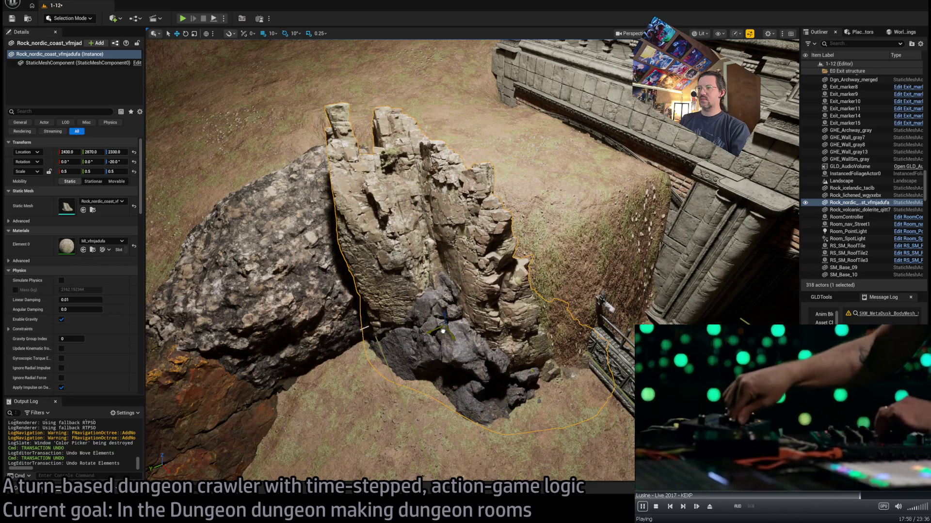
pyautogui.scroll(-6, 443, 331)
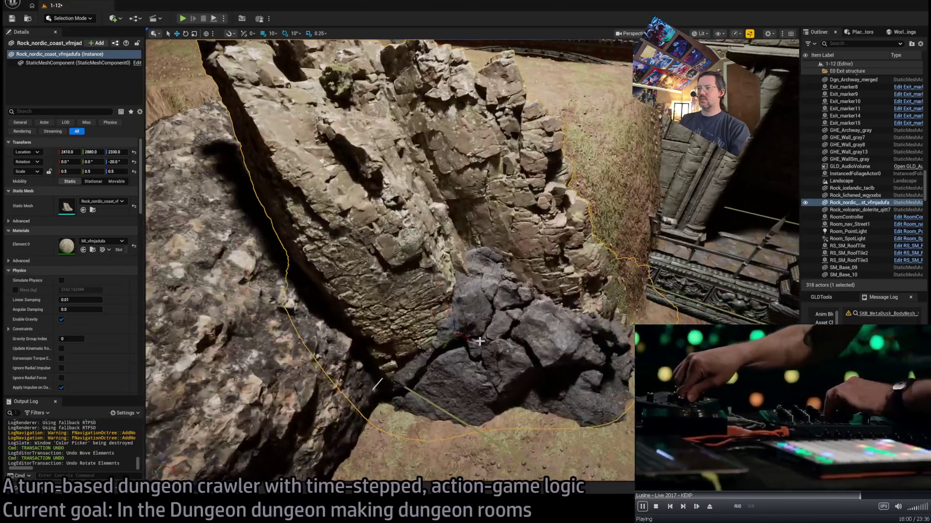
# - Shift the icelandic rock further along the trench and check the neighbouring rocks
pyautogui.click(227, 194)
pyautogui.press('f')
pyautogui.moveTo(481, 320); pyautogui.dragTo(518, 353)
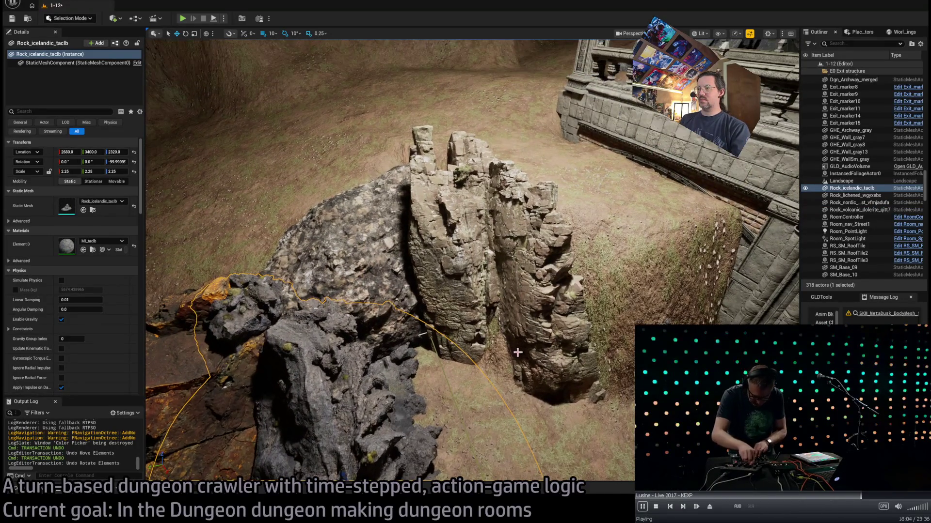
pyautogui.click(518, 353)
pyautogui.press('f')
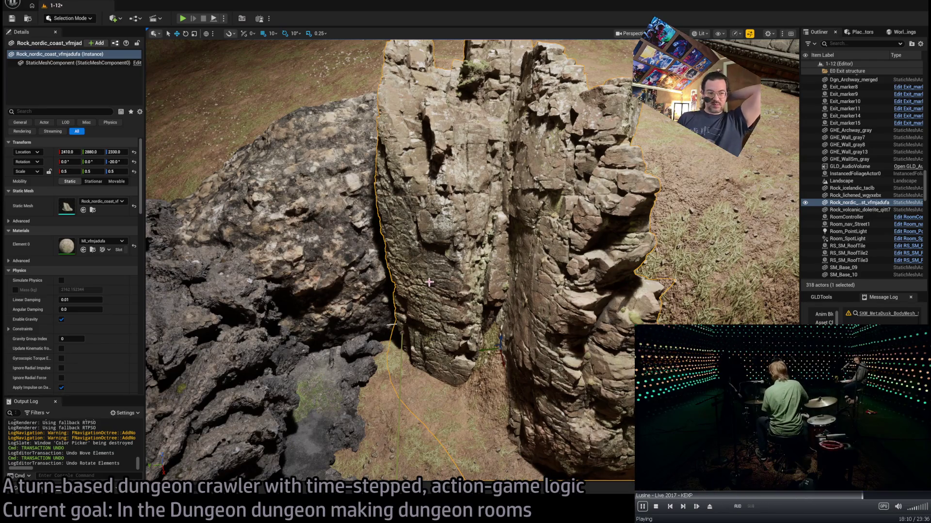
pyautogui.moveTo(425, 286)
pyautogui.mouseDown()
pyautogui.moveTo(354, 301)
pyautogui.moveTo(377, 281)
pyautogui.mouseUp()
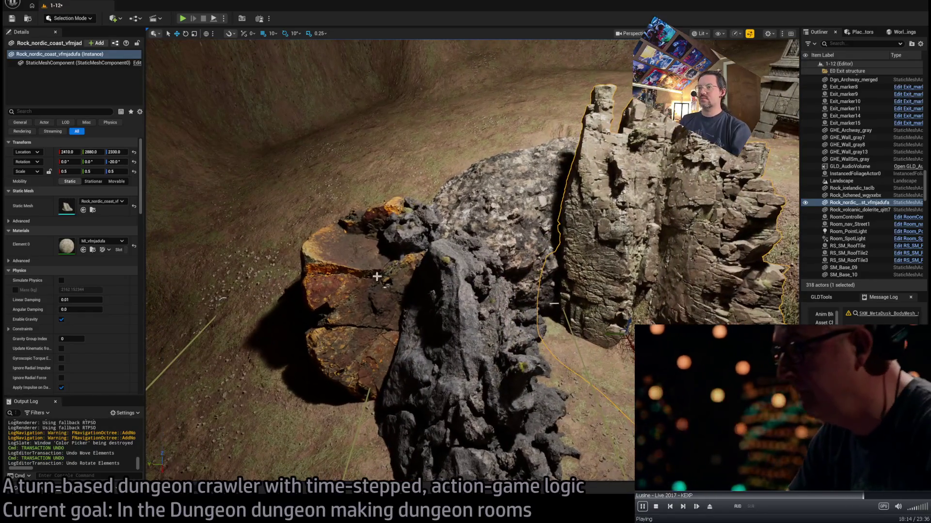
pyautogui.click(377, 282)
pyautogui.scroll(3, 524, 237)
pyautogui.click(523, 236)
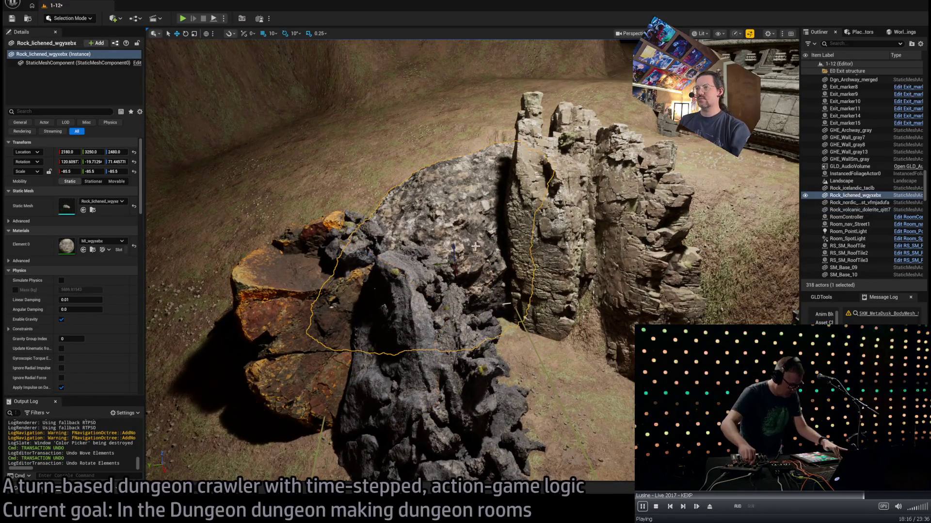
pyautogui.click(15, 487)
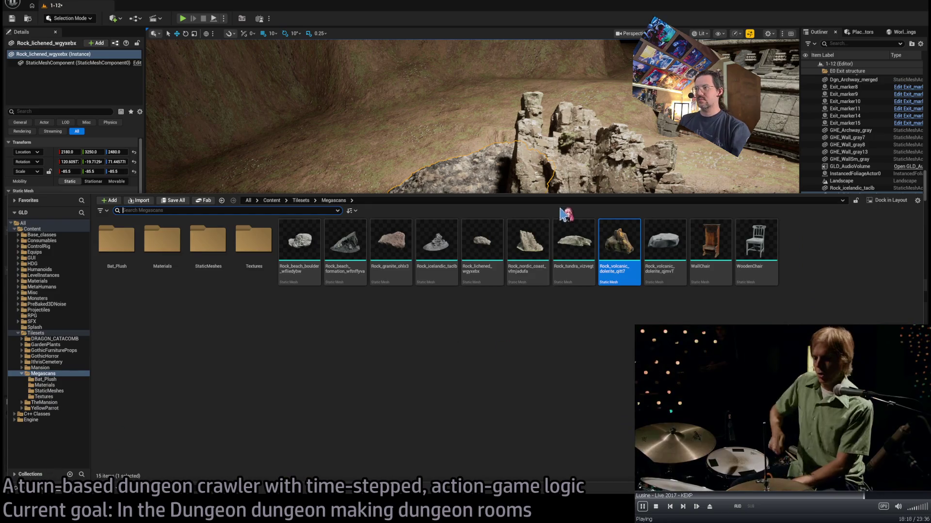
pyautogui.click(461, 208)
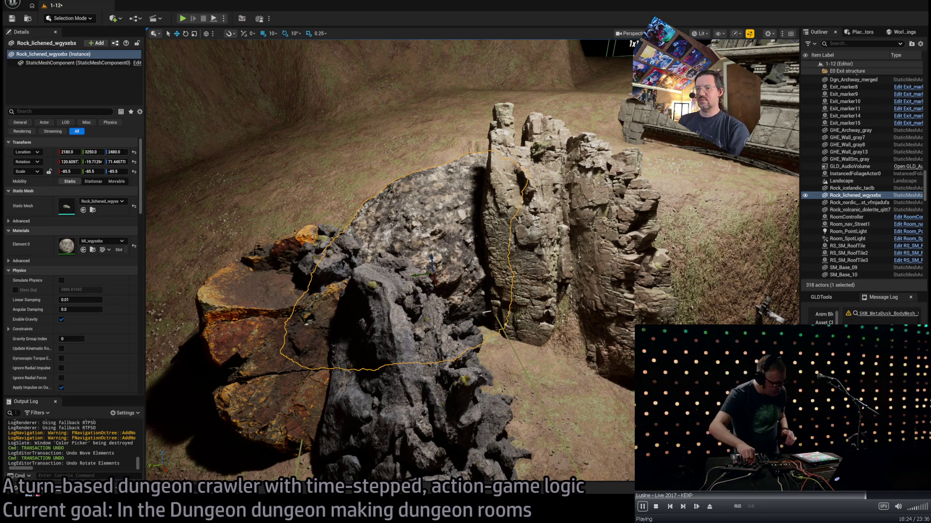
# - Move Rock_icelandic_taclb up beside the gothic archway and scale it up toward 4.5
pyautogui.hotkey('ctrl', 'space')
pyautogui.hotkey('ctrl', 'space')
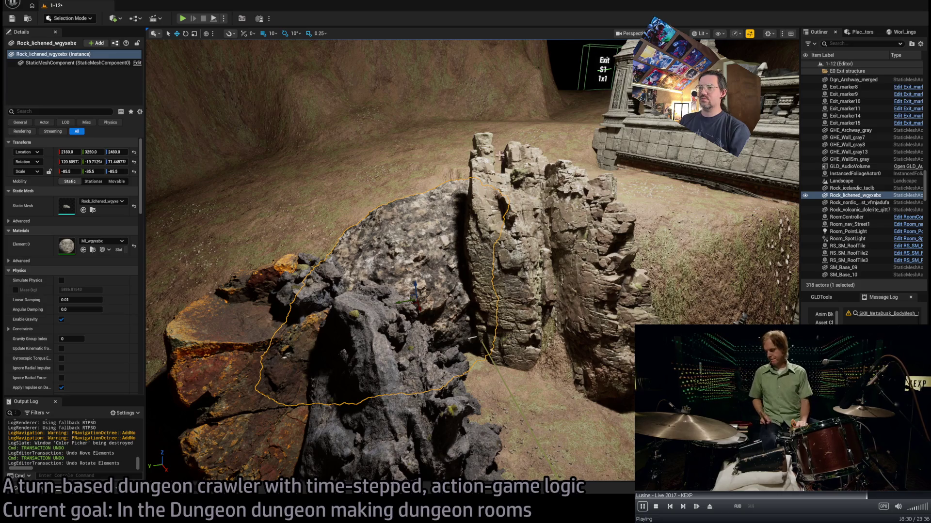
pyautogui.doubleClick(851, 188)
pyautogui.moveTo(414, 315); pyautogui.dragTo(414, 314)
pyautogui.moveTo(468, 366); pyautogui.dragTo(468, 366)
pyautogui.moveTo(496, 327)
pyautogui.mouseDown()
pyautogui.moveTo(422, 203)
pyautogui.moveTo(451, 148)
pyautogui.moveTo(480, 142)
pyautogui.mouseUp()
pyautogui.press('r')
pyautogui.press('w')
pyautogui.moveTo(444, 270)
pyautogui.mouseDown()
pyautogui.moveTo(490, 286)
pyautogui.moveTo(567, 271)
pyautogui.moveTo(545, 258)
pyautogui.moveTo(532, 264)
pyautogui.moveTo(554, 264)
pyautogui.moveTo(539, 285)
pyautogui.moveTo(522, 271)
pyautogui.moveTo(536, 266)
pyautogui.moveTo(536, 299)
pyautogui.moveTo(536, 278)
pyautogui.moveTo(535, 297)
pyautogui.moveTo(511, 281)
pyautogui.moveTo(489, 293)
pyautogui.moveTo(510, 279)
pyautogui.moveTo(487, 313)
pyautogui.moveTo(470, 285)
pyautogui.mouseUp()
# - Place the 5.25-scale copy Rock_icelandic_taclb2 at 800, 3080, 2460, turned about -170°
pyautogui.press('e')
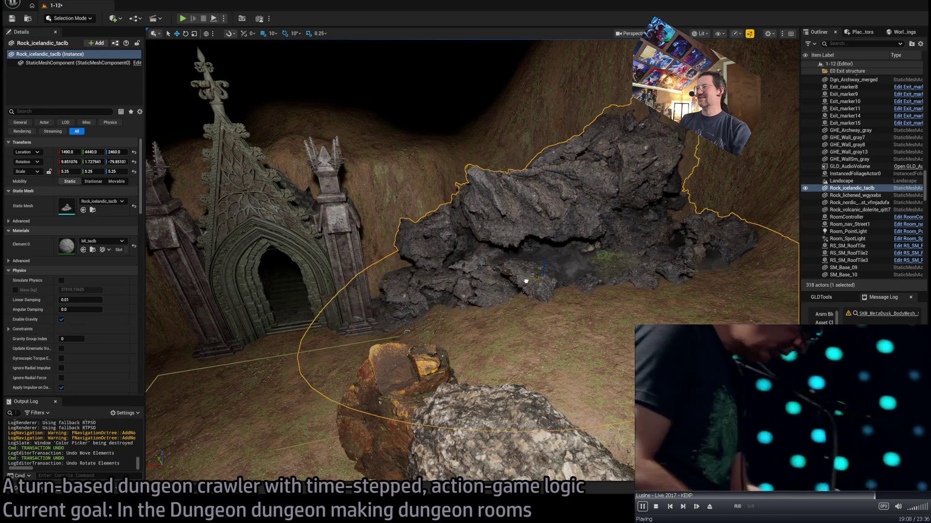
pyautogui.moveTo(532, 275)
pyautogui.mouseDown()
pyautogui.moveTo(485, 266)
pyautogui.moveTo(534, 264)
pyautogui.moveTo(499, 266)
pyautogui.mouseUp()
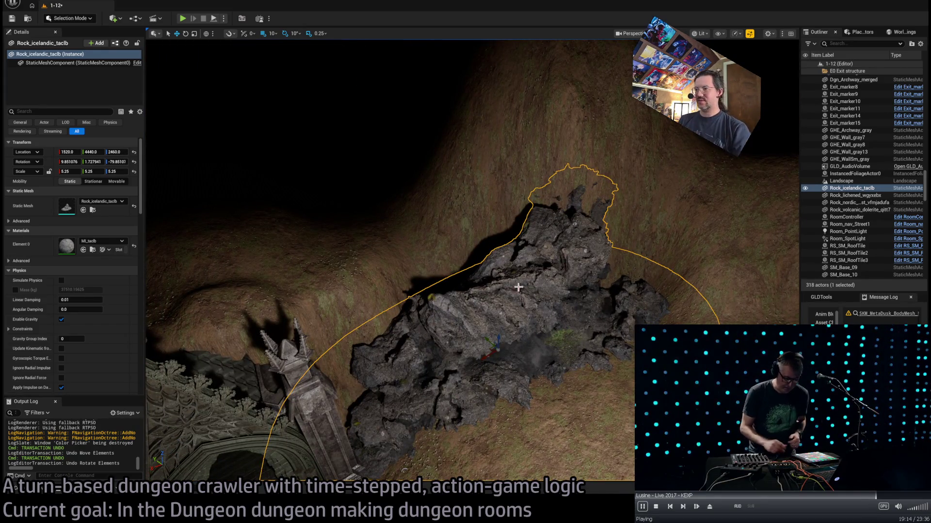
pyautogui.moveTo(571, 139)
pyautogui.mouseDown()
pyautogui.moveTo(574, 117)
pyautogui.moveTo(582, 155)
pyautogui.moveTo(382, 329)
pyautogui.mouseUp()
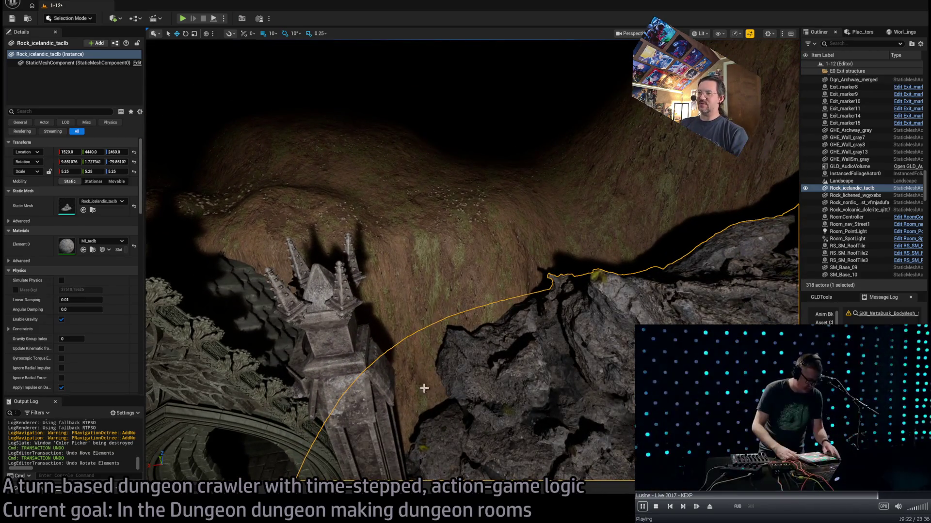
pyautogui.scroll(2, 368, 395)
pyautogui.moveTo(349, 413)
pyautogui.mouseDown()
pyautogui.moveTo(414, 370)
pyautogui.moveTo(629, 394)
pyautogui.mouseUp()
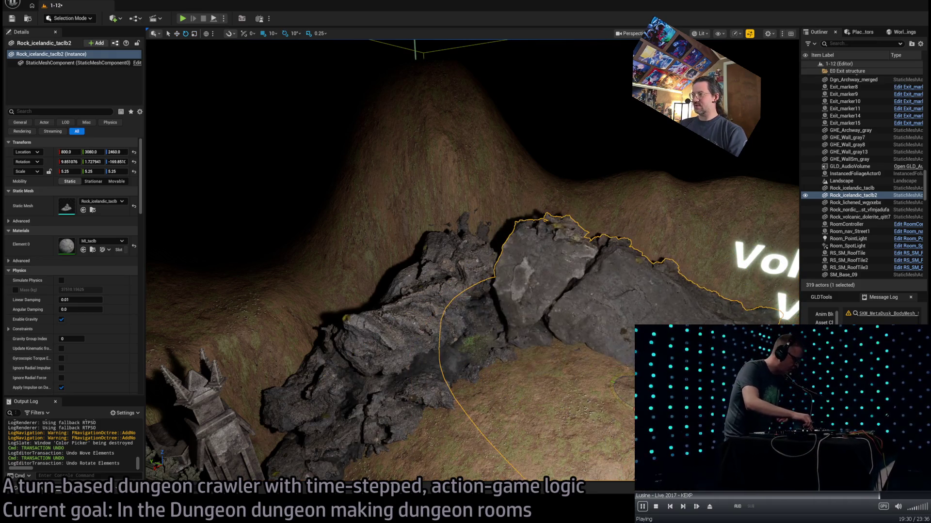
# - Raise Rock_icelandic_taclb2 to 610, 3080, 2700 and tilt it about 13° against the trench
pyautogui.scroll(5, 602, 374)
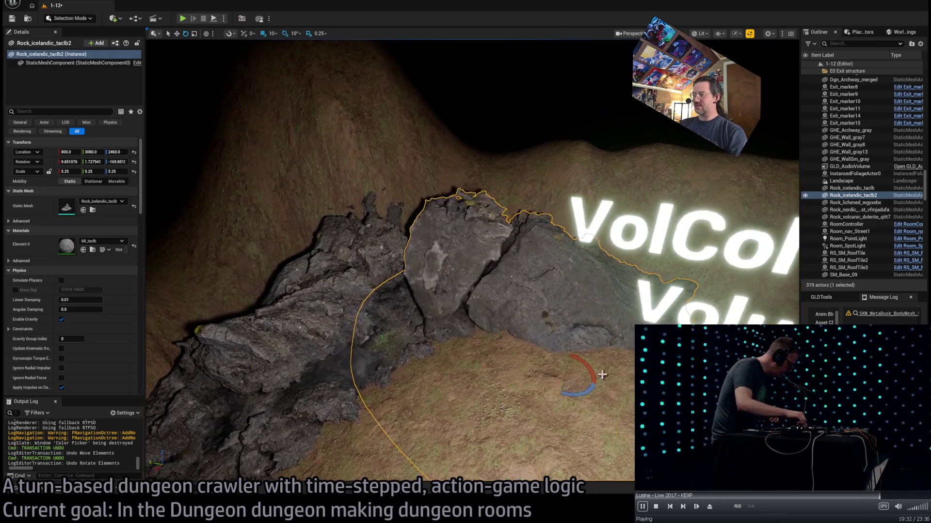
pyautogui.moveTo(588, 367)
pyautogui.mouseDown()
pyautogui.moveTo(555, 345)
pyautogui.moveTo(529, 312)
pyautogui.moveTo(533, 298)
pyautogui.moveTo(504, 282)
pyautogui.mouseUp()
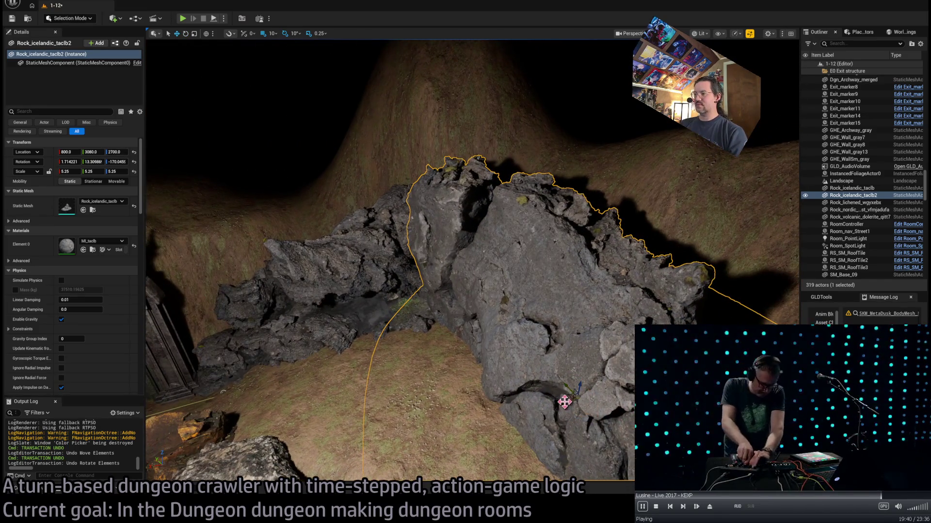
pyautogui.moveTo(594, 398); pyautogui.dragTo(543, 378)
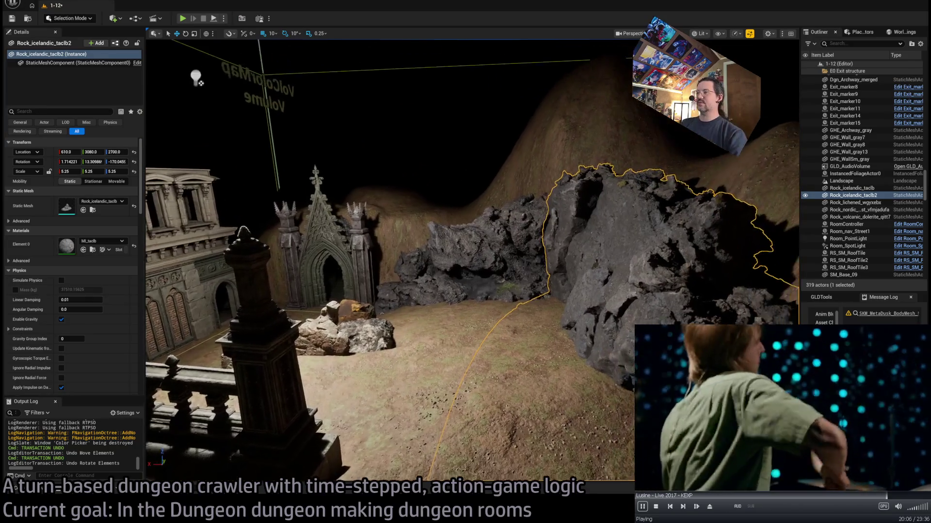
pyautogui.press('w')
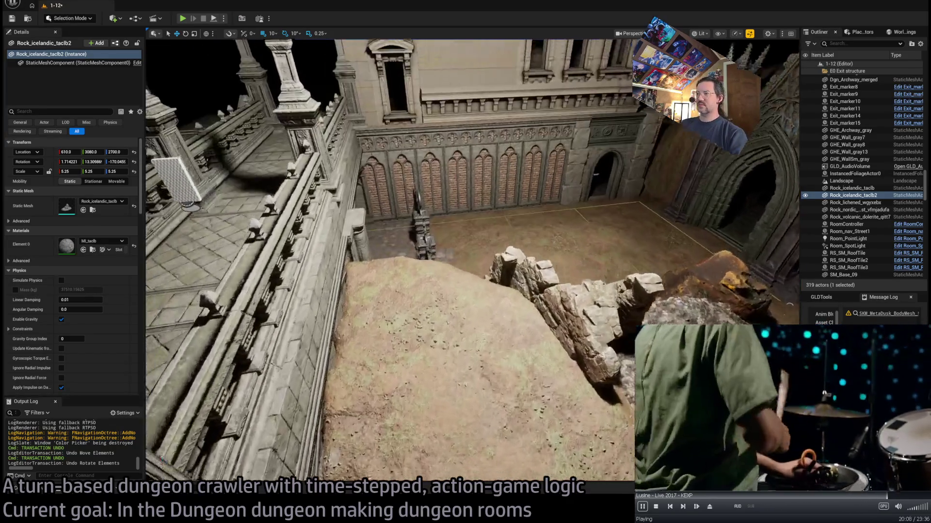
pyautogui.press('f')
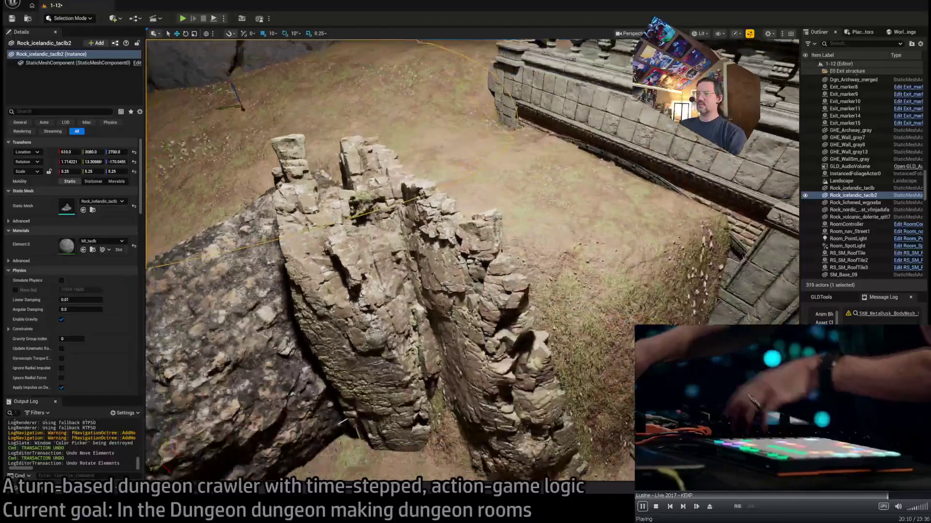
pyautogui.click(553, 326)
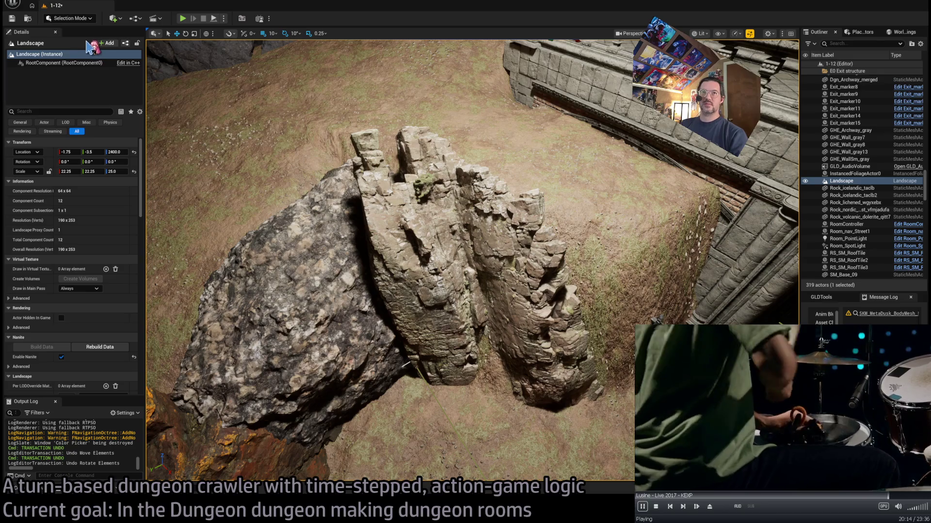
# - Choose the Landscape Flatten tool with a brush size of 200
pyautogui.hotkey('shift', '2')
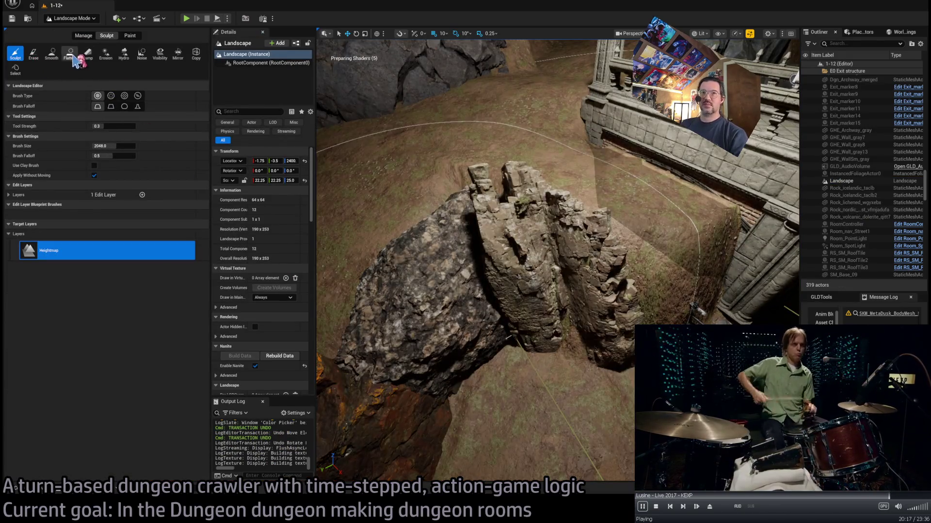
pyautogui.click(69, 54)
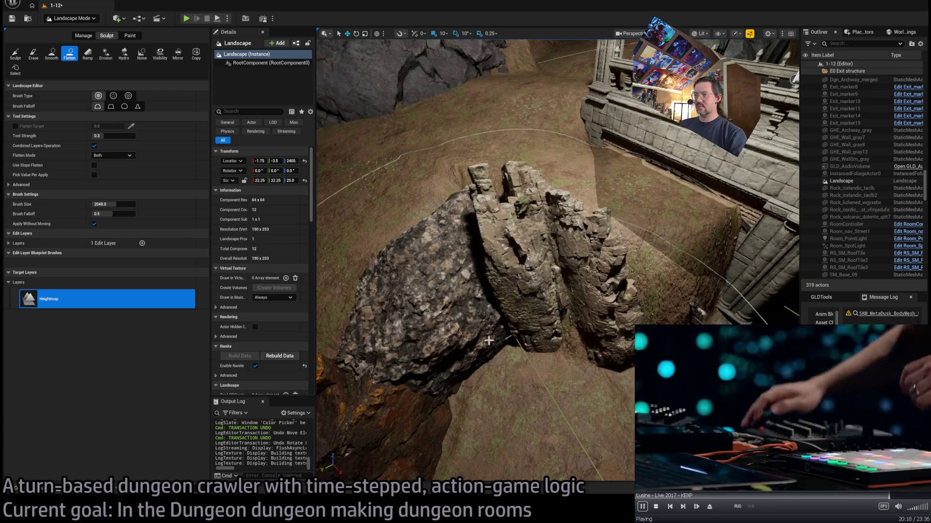
pyautogui.click(121, 204)
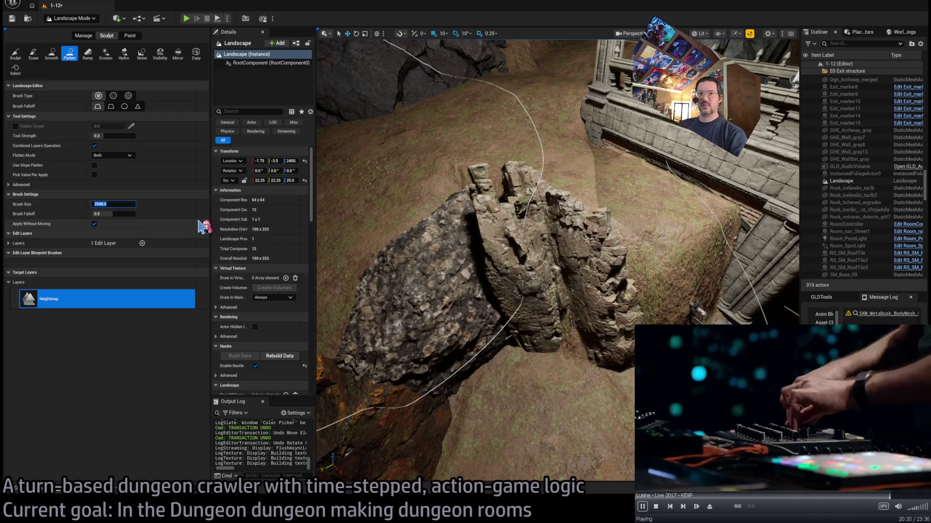
pyautogui.write('20')
pyautogui.press('Return')
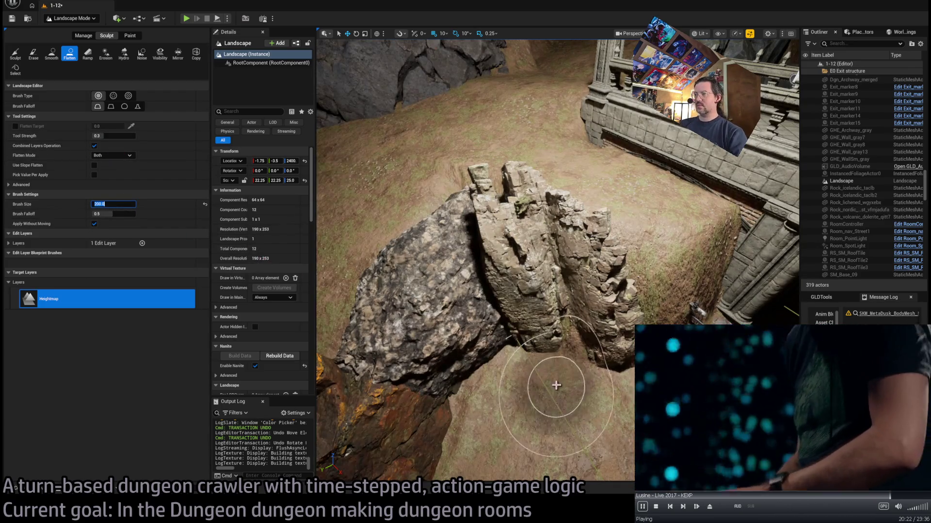
# - Flatten the dirt slope beside the tall rock formation
pyautogui.moveTo(561, 388); pyautogui.dragTo(573, 370)
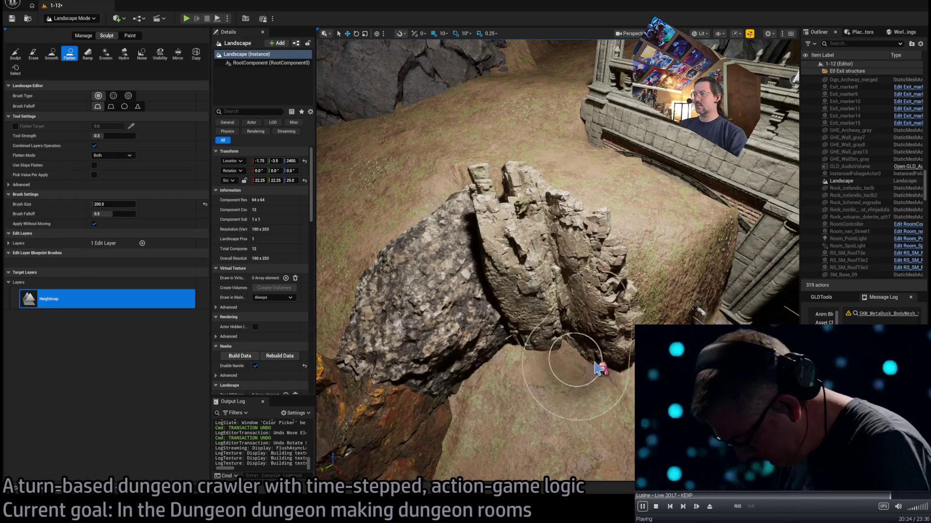
pyautogui.press('w')
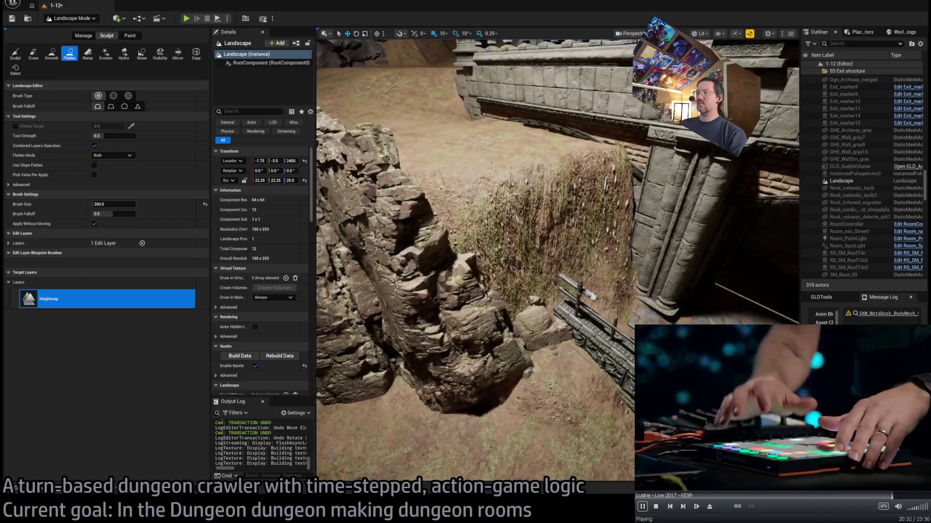
pyautogui.press('w')
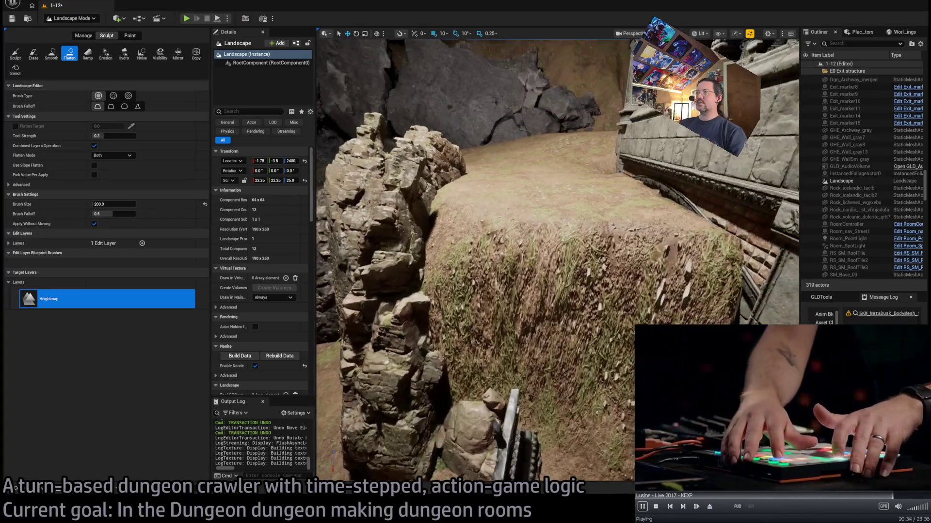
pyautogui.press('w')
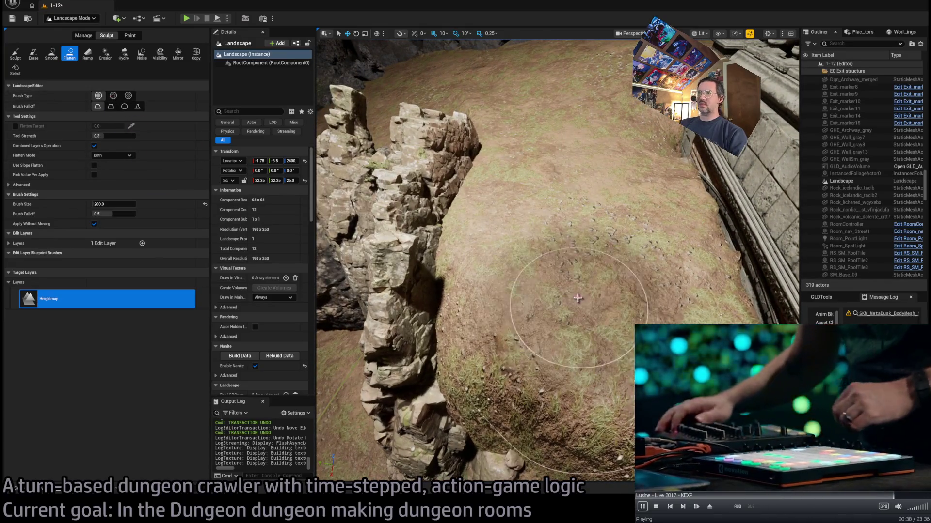
pyautogui.click(562, 289)
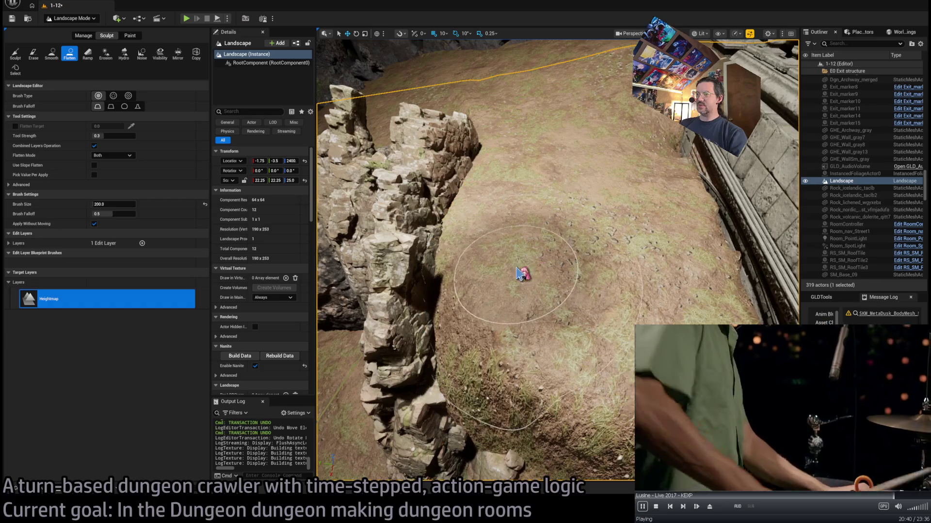
pyautogui.press('w')
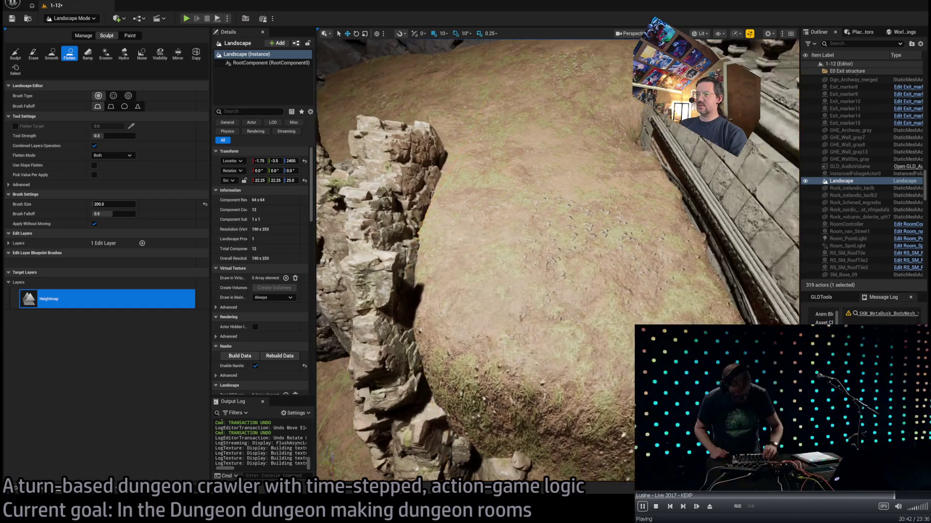
pyautogui.press('w')
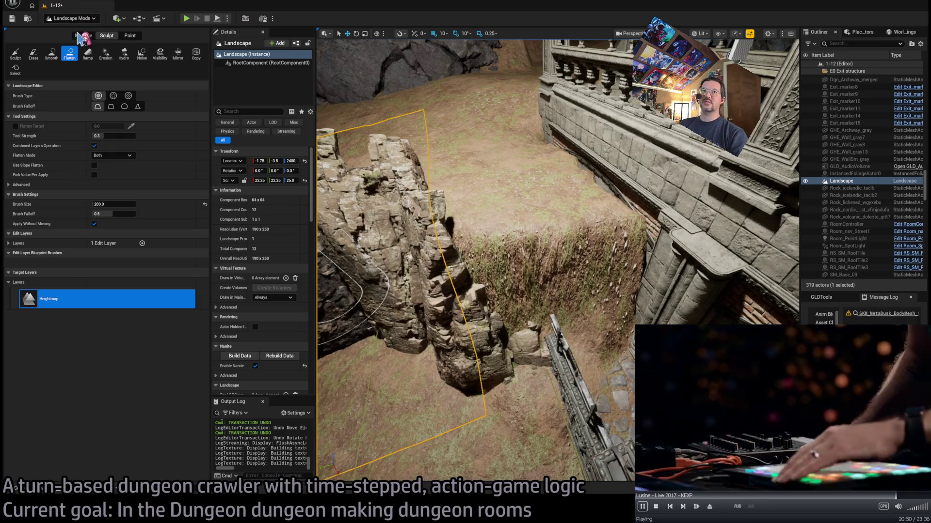
# - Smooth the dirt mound by the stone wall and undo one unwanted stroke
pyautogui.moveTo(339, 145); pyautogui.dragTo(354, 136)
pyautogui.moveTo(430, 222); pyautogui.dragTo(430, 222)
pyautogui.hotkey('shift', '3')
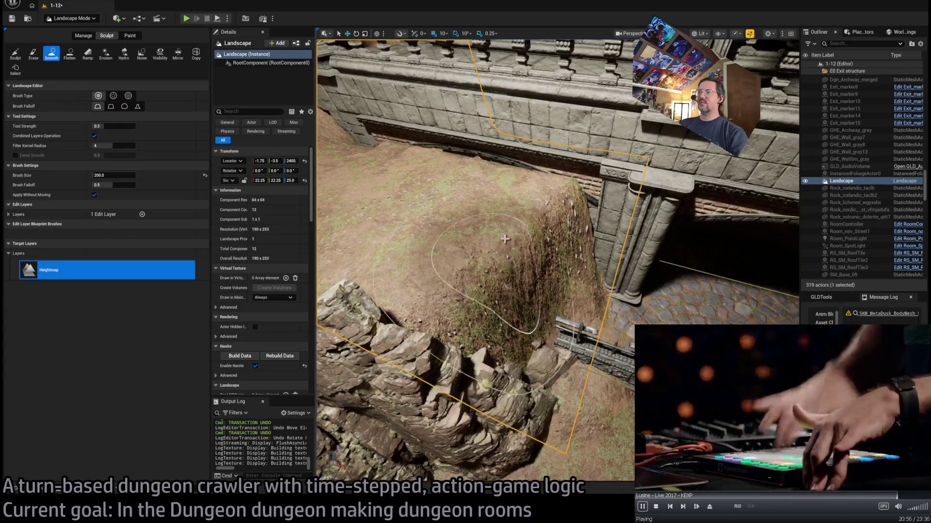
pyautogui.moveTo(515, 228); pyautogui.dragTo(516, 228)
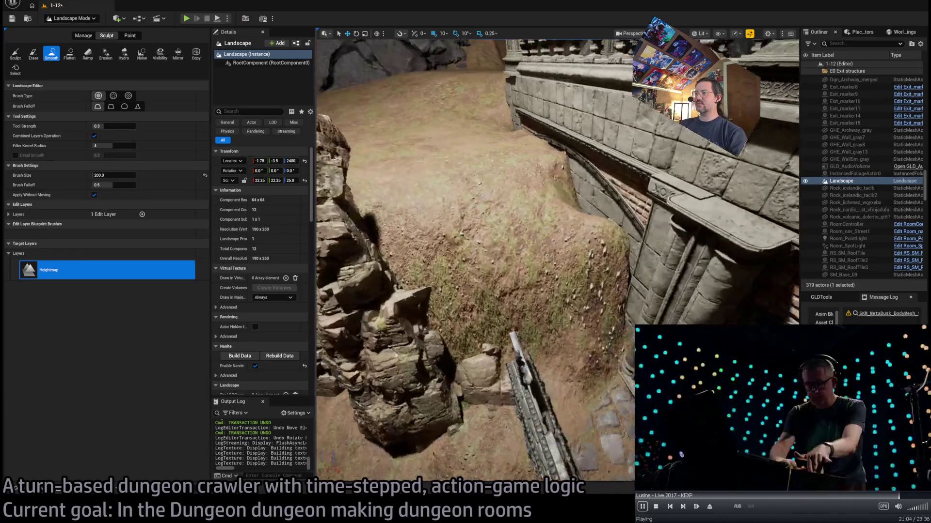
pyautogui.press('w')
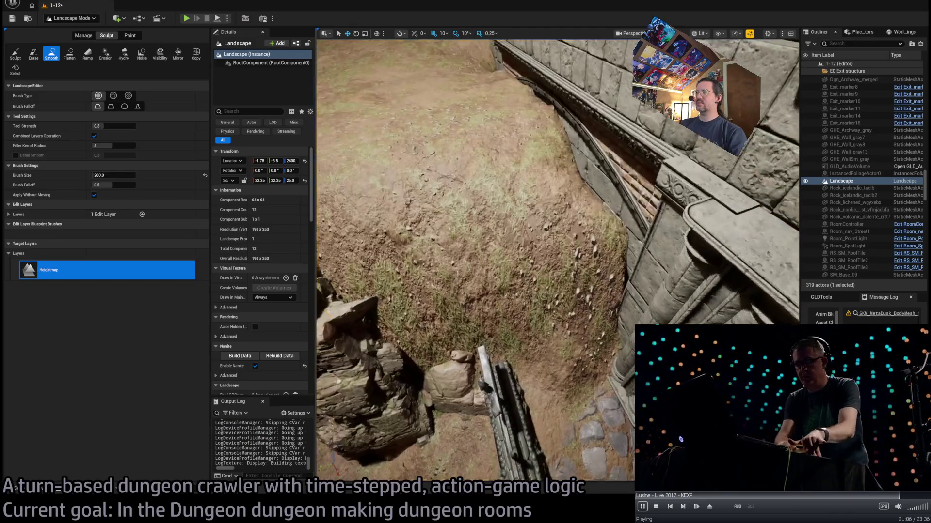
pyautogui.hotkey('ctrl', 'z')
pyautogui.press('w')
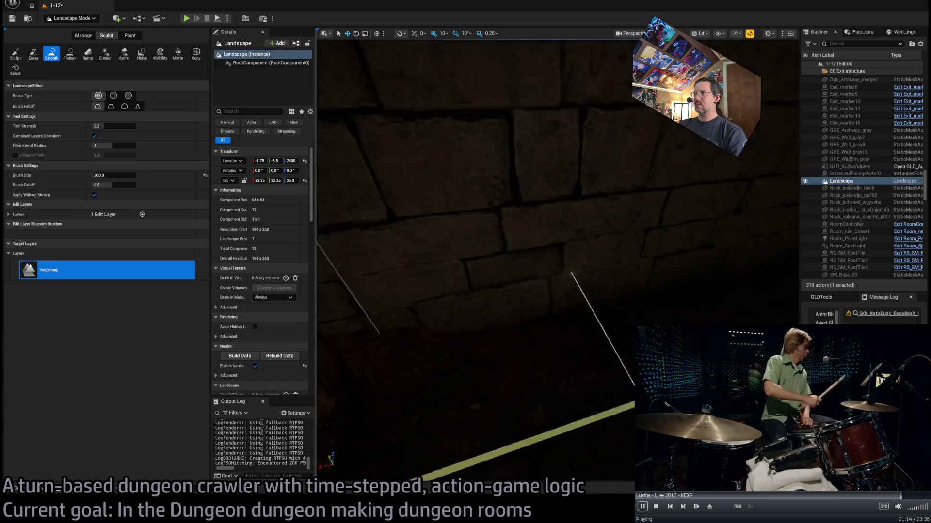
# - Review the rocks and ramp, then return to Selection Mode
pyautogui.press('s')
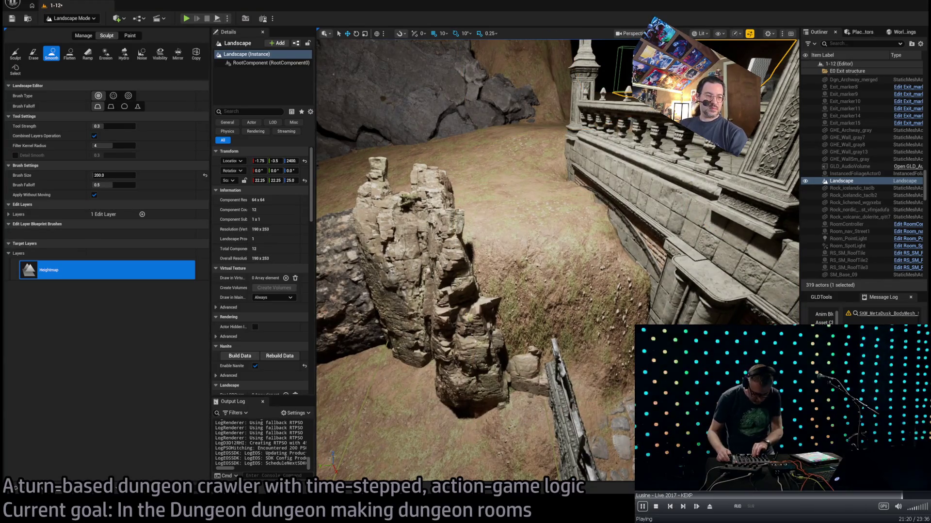
pyautogui.press('w')
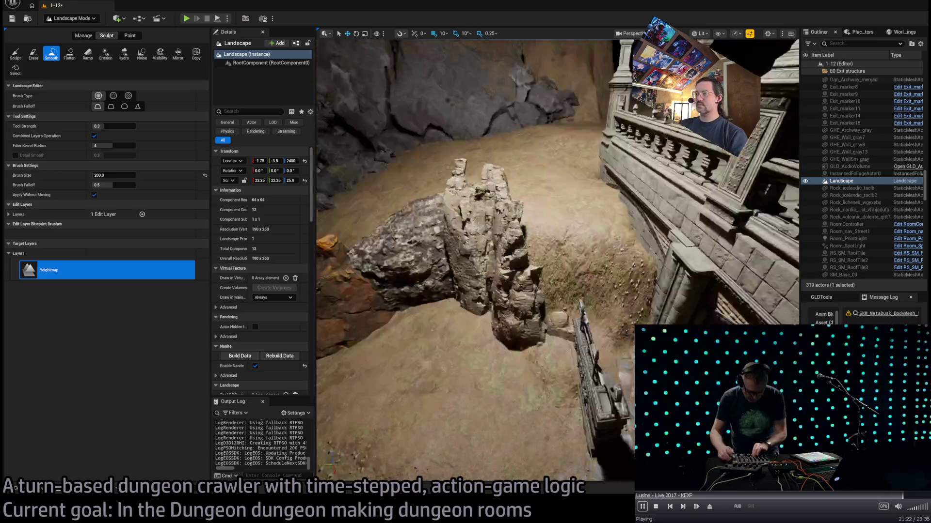
pyautogui.press('s')
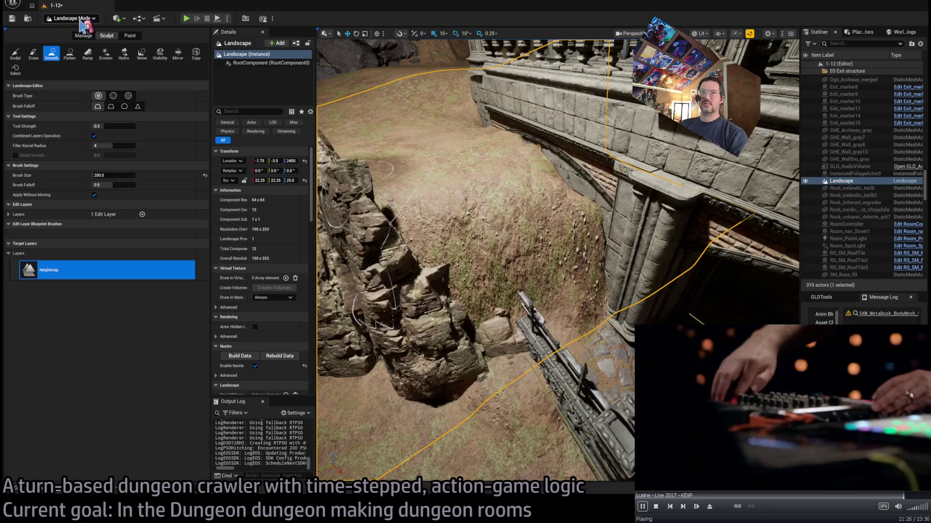
pyautogui.hotkey('shift', '1')
pyautogui.hotkey('ctrl', 'space')
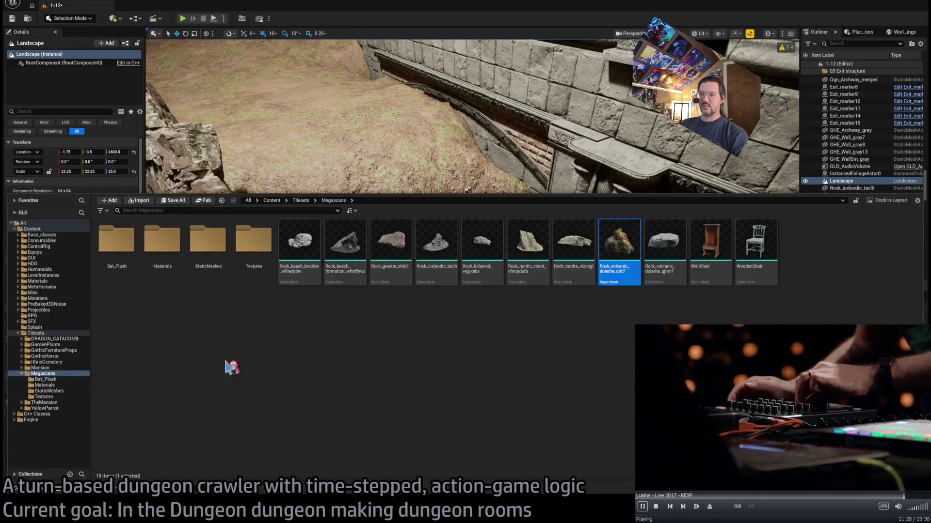
# - Drop Rock_volcanic_dolerite_qjmvT beside the stone steps and scale it evenly to 10.5
pyautogui.moveTo(664, 242)
pyautogui.mouseDown()
pyautogui.moveTo(573, 194)
pyautogui.moveTo(474, 391)
pyautogui.moveTo(492, 358)
pyautogui.mouseUp()
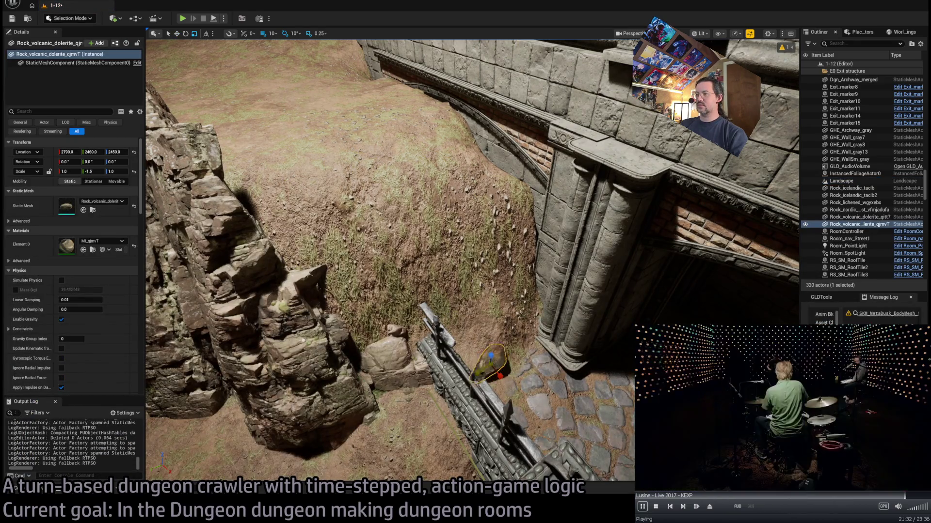
pyautogui.hotkey('ctrl', 'z')
pyautogui.moveTo(490, 366)
pyautogui.mouseDown()
pyautogui.moveTo(533, 344)
pyautogui.moveTo(490, 356)
pyautogui.moveTo(466, 335)
pyautogui.mouseUp()
pyautogui.scroll(-5, 529, 345)
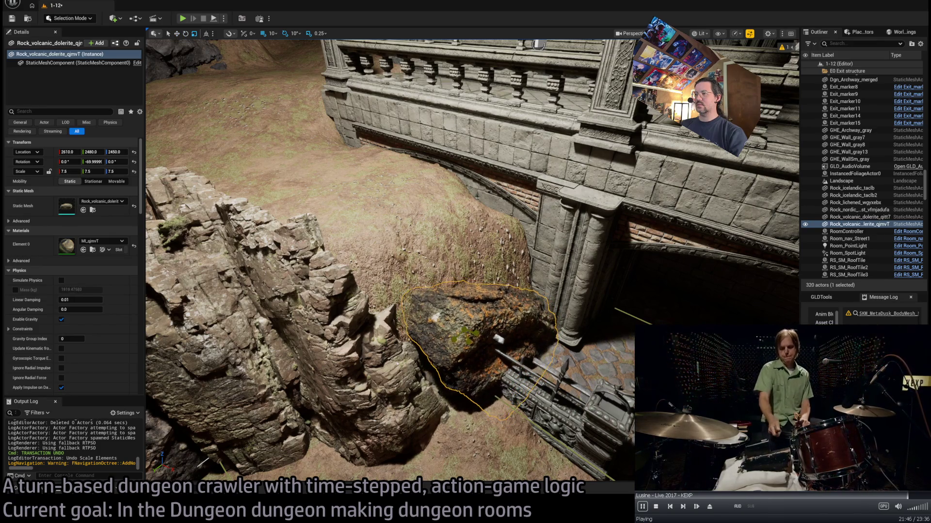
pyautogui.moveTo(465, 334); pyautogui.dragTo(478, 330)
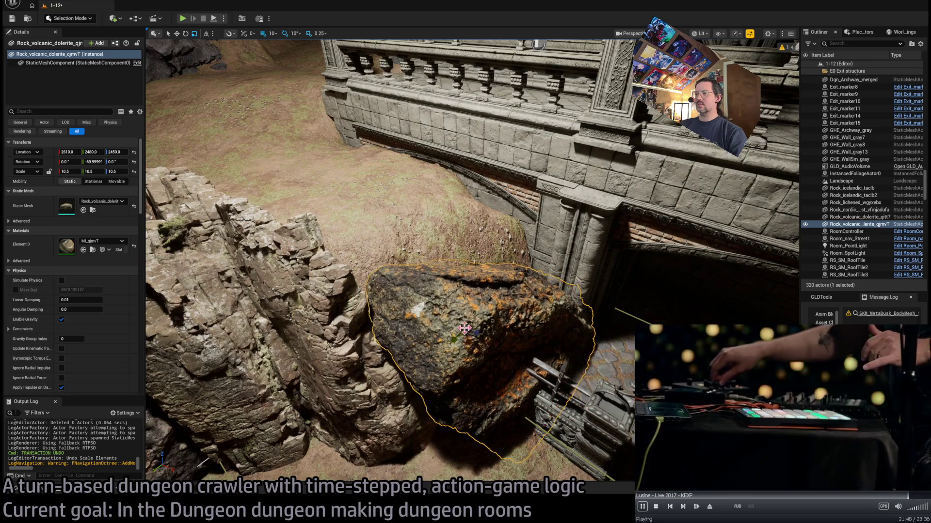
# - Enlarge Rock_volcanic_dolerite_qjmvT to 12.0 and wedge it against the pillar at about 25°, -66°, -33°
pyautogui.press('f')
pyautogui.moveTo(487, 281)
pyautogui.mouseDown()
pyautogui.moveTo(468, 253)
pyautogui.moveTo(499, 266)
pyautogui.moveTo(472, 229)
pyautogui.moveTo(484, 236)
pyautogui.moveTo(449, 235)
pyautogui.moveTo(473, 252)
pyautogui.moveTo(473, 223)
pyautogui.mouseUp()
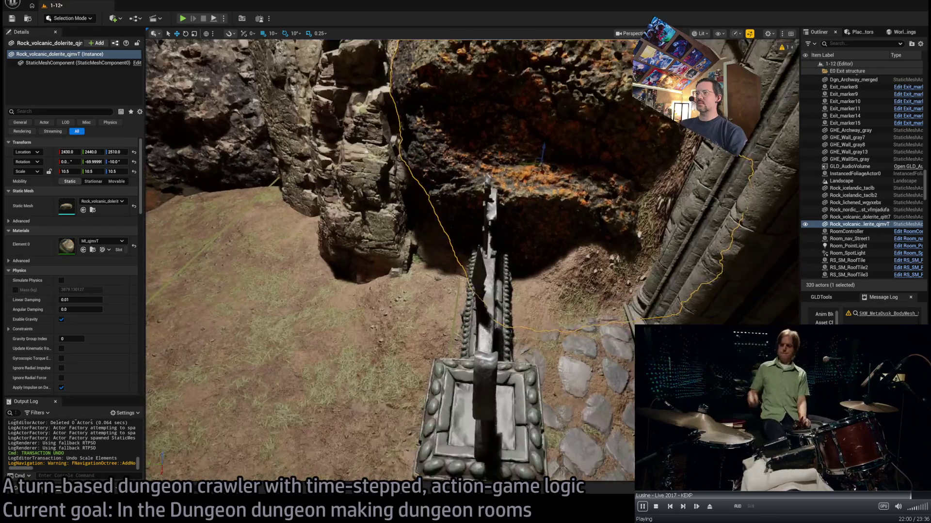
pyautogui.press('f')
pyautogui.moveTo(522, 269); pyautogui.dragTo(509, 249)
pyautogui.scroll(-5, 532, 257)
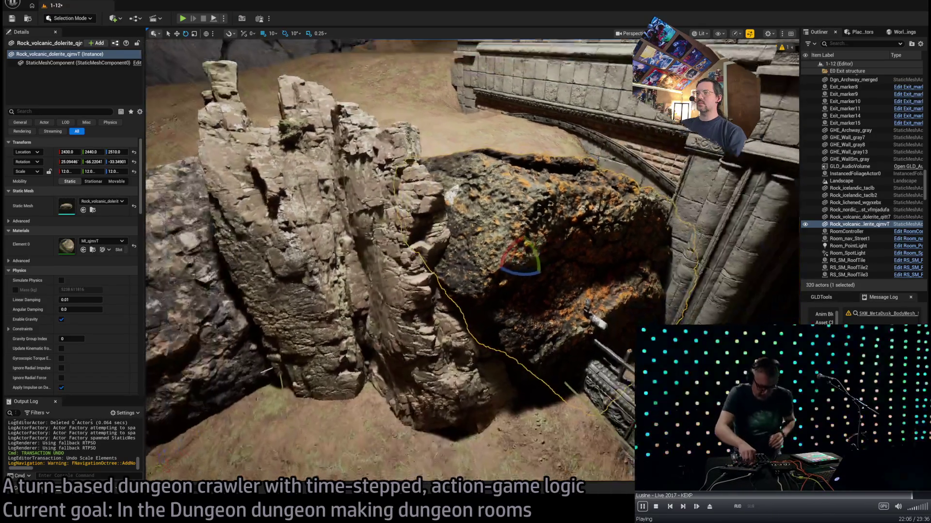
pyautogui.press('w')
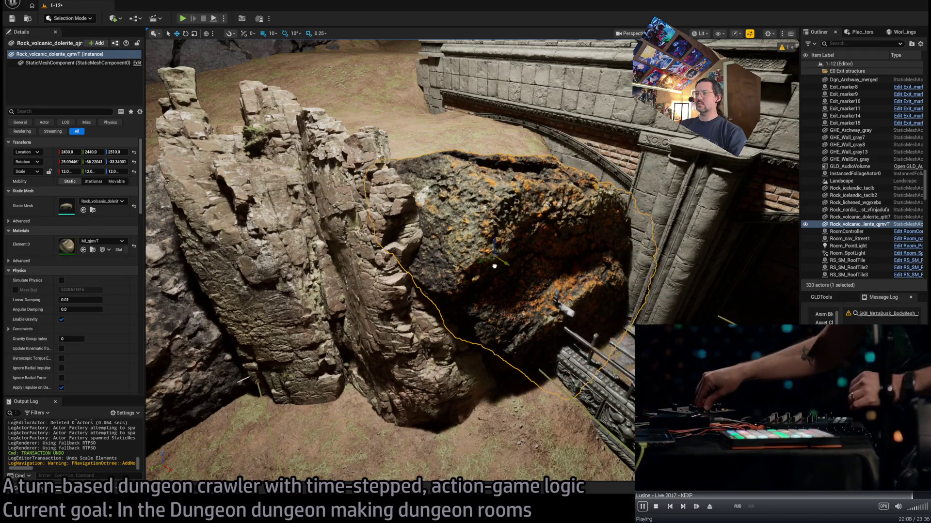
pyautogui.scroll(6, 545, 274)
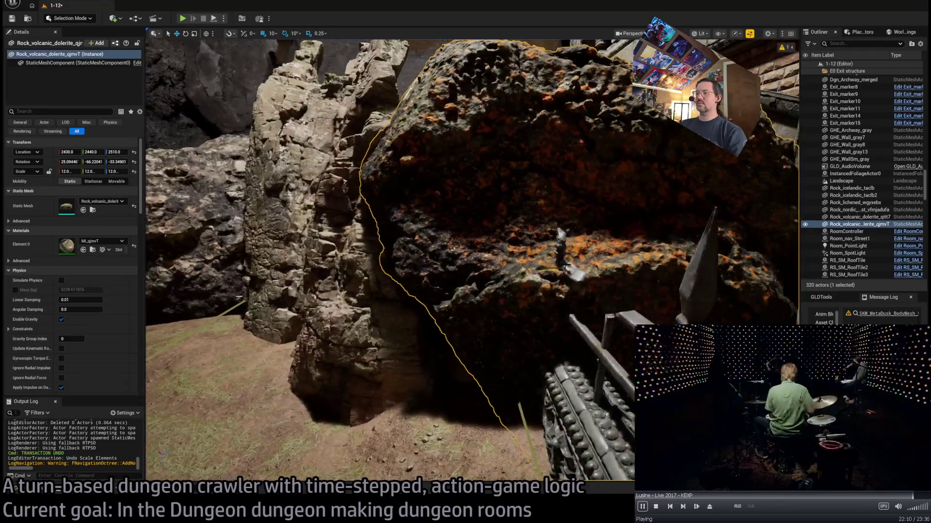
pyautogui.scroll(4, 545, 274)
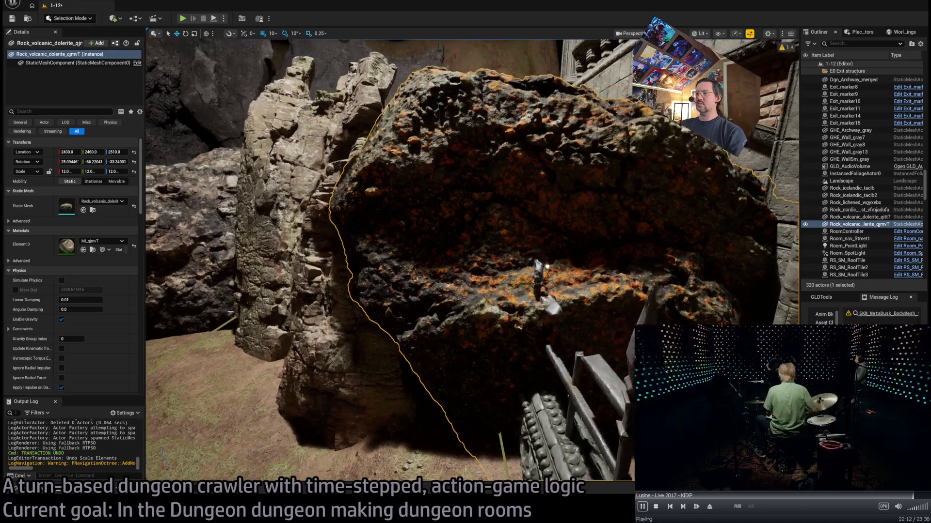
pyautogui.scroll(-8, 545, 274)
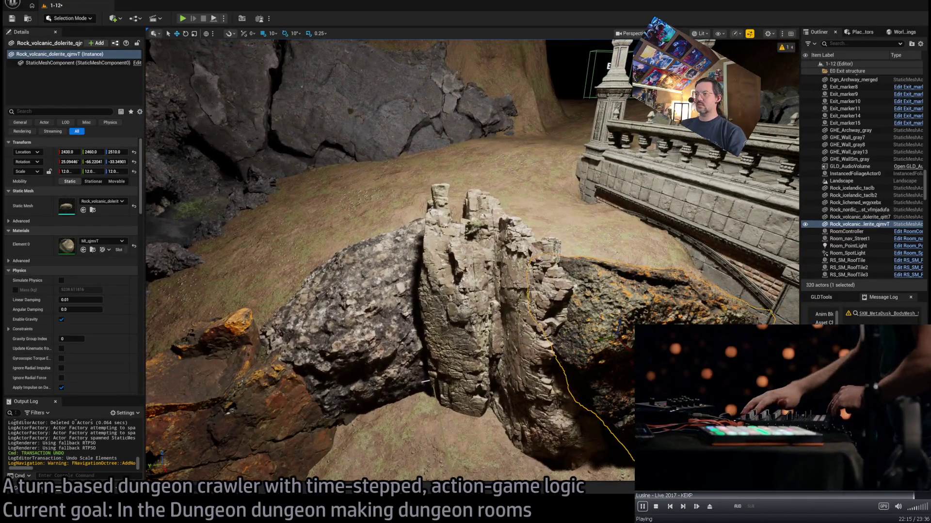
pyautogui.click(521, 271)
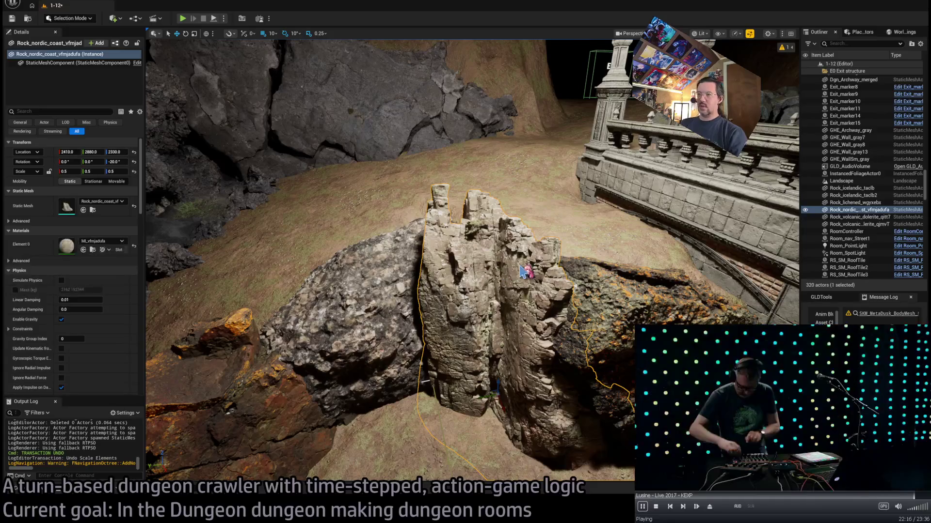
# - Save the level and close the original pillar material's editor
pyautogui.hotkey('ctrl', 's')
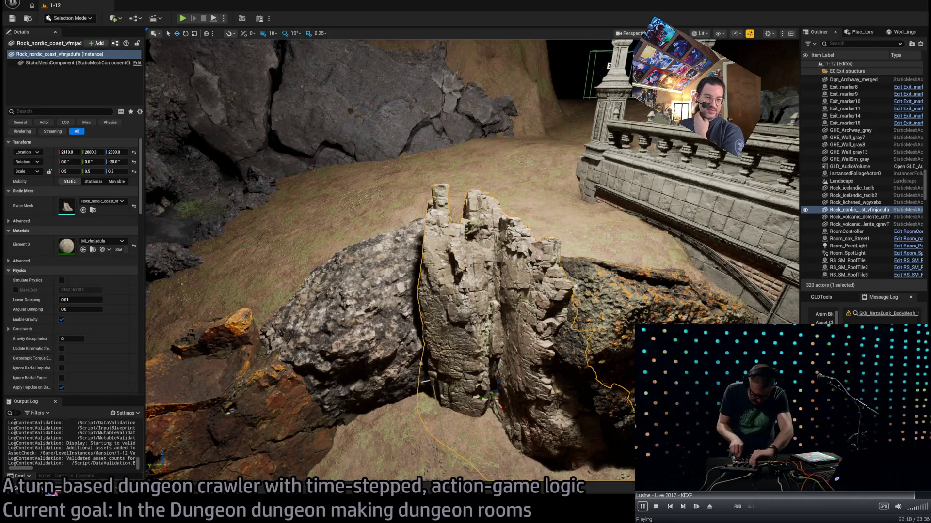
pyautogui.scroll(3, 410, 367)
pyautogui.click(41, 493)
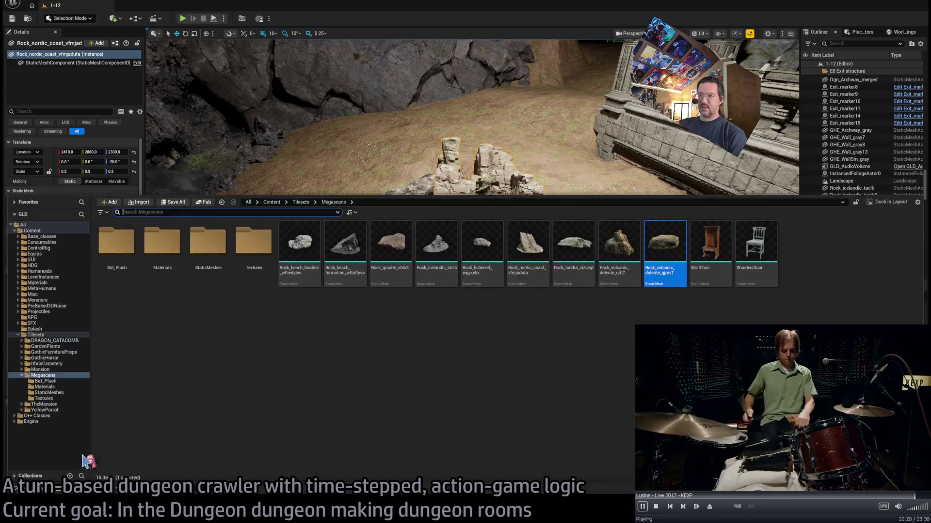
pyautogui.hotkey('ctrl', 'space')
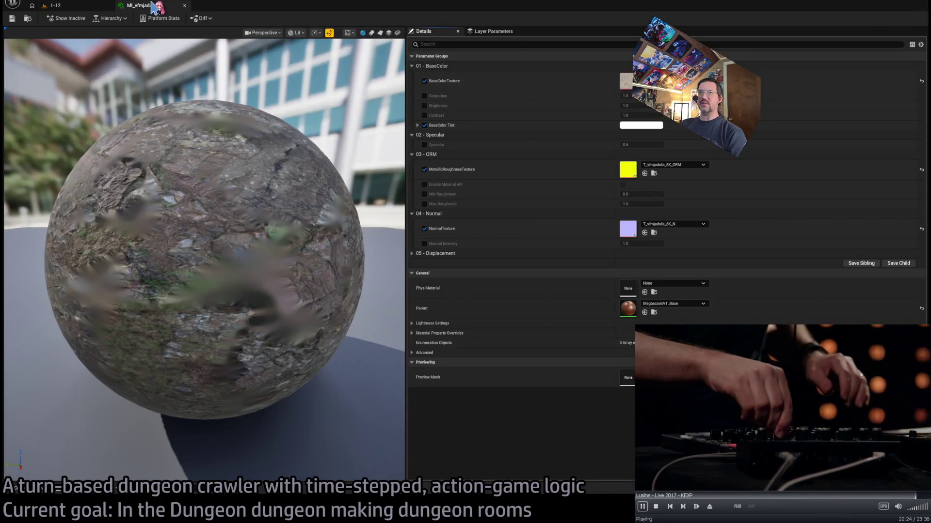
pyautogui.middleClick(154, 7)
pyautogui.click(53, 494)
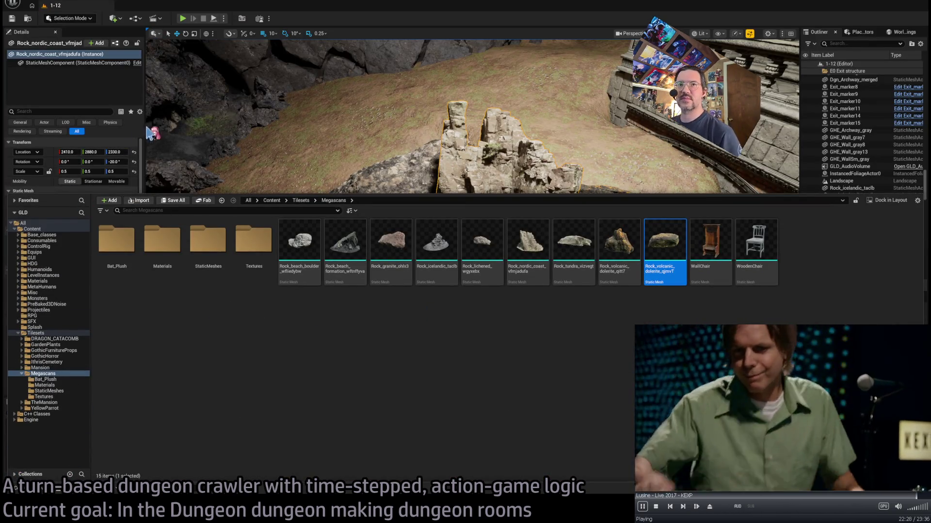
pyautogui.hotkey('ctrl', 'space')
# - Duplicate MI_vfmjadufa as MI_vfmjadufa1_darker, darken its BaseColor Tint, and save it
pyautogui.click(93, 250)
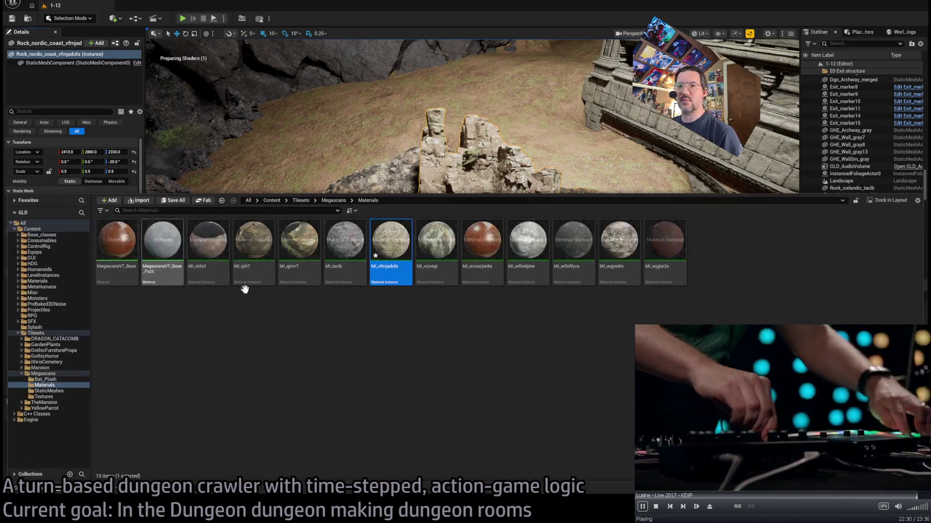
pyautogui.moveTo(387, 238)
pyautogui.mouseDown()
pyautogui.moveTo(414, 309)
pyautogui.moveTo(386, 266)
pyautogui.moveTo(398, 248)
pyautogui.mouseUp()
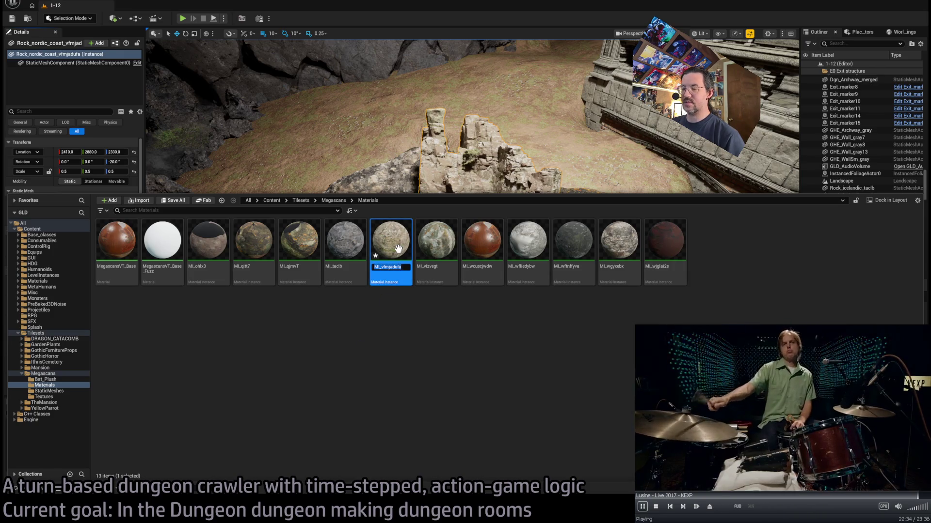
pyautogui.press('End')
pyautogui.press('Return')
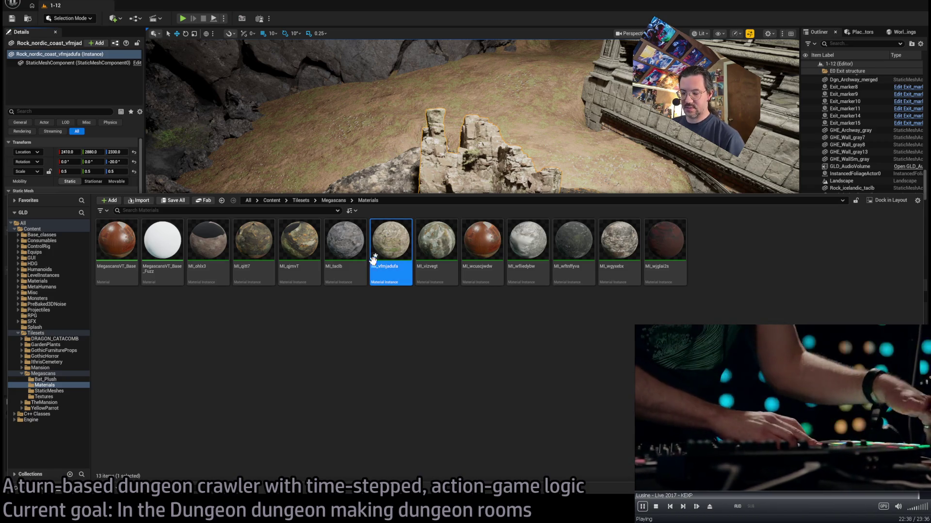
pyautogui.hotkey('ctrl', 'd')
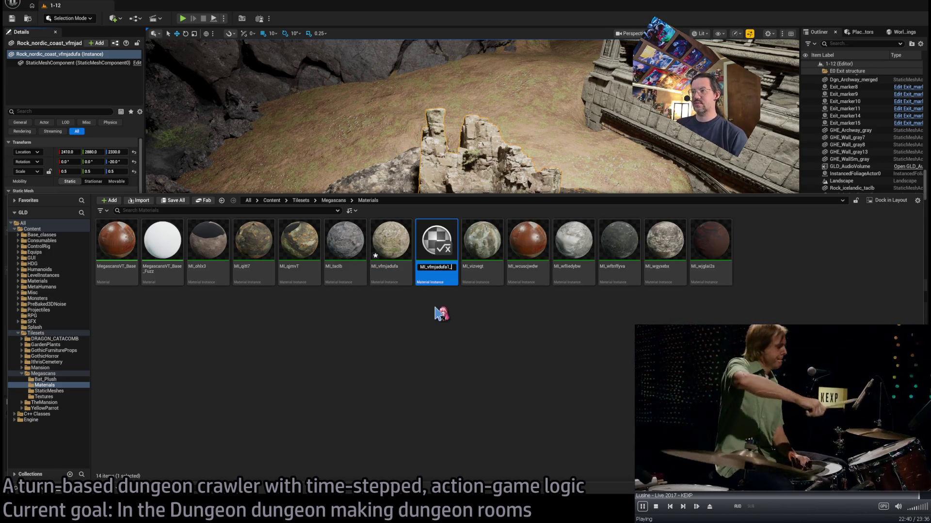
pyautogui.press('Return')
pyautogui.press('Return')
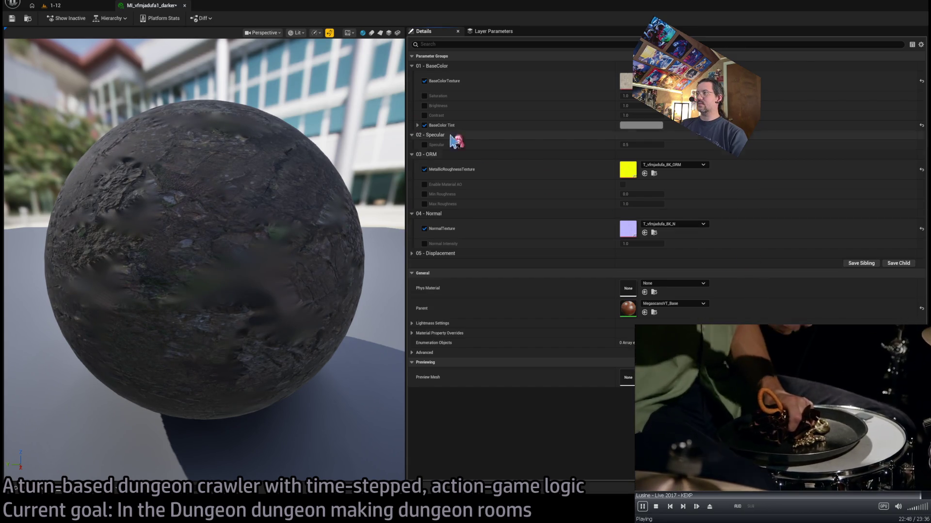
pyautogui.click(13, 20)
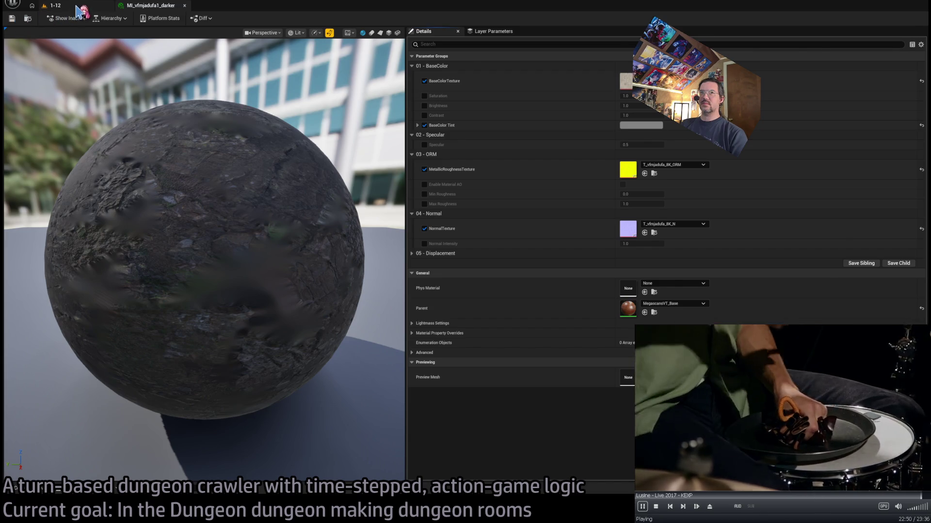
pyautogui.click(54, 5)
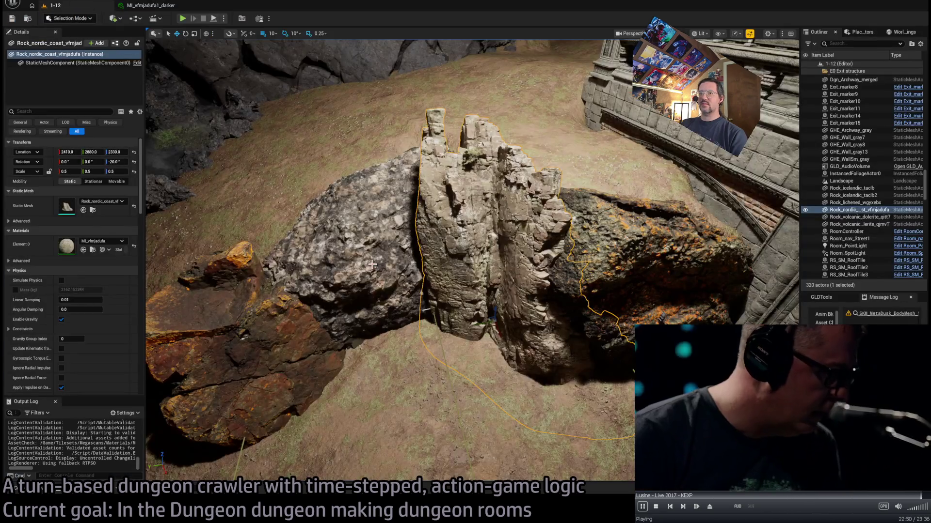
# - Assign MI_vfmjadufa1_darker to the Nordic coast rock pillar and inspect it up close
pyautogui.click(105, 244)
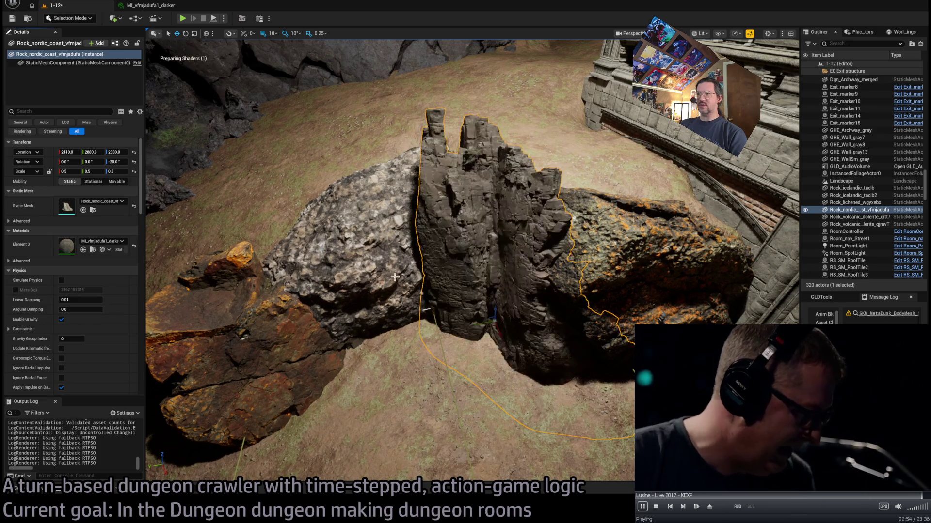
pyautogui.press('w')
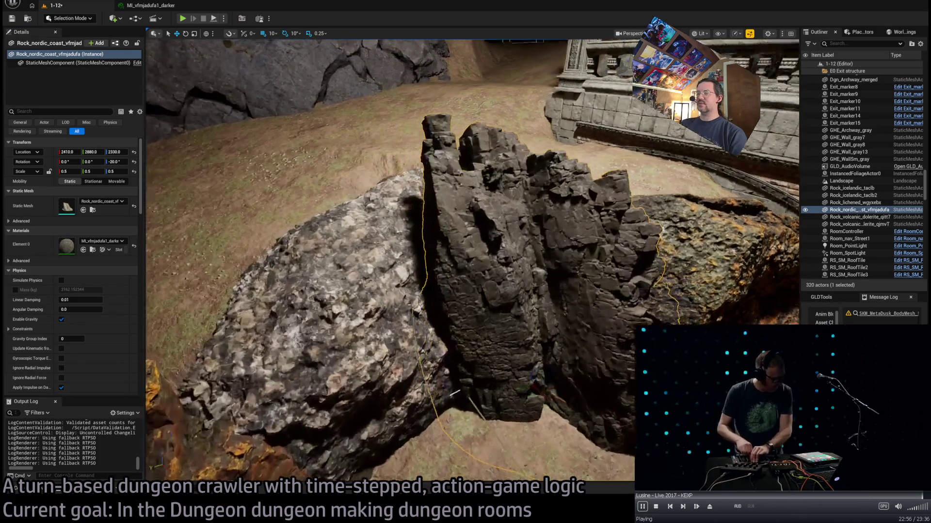
pyautogui.press('q')
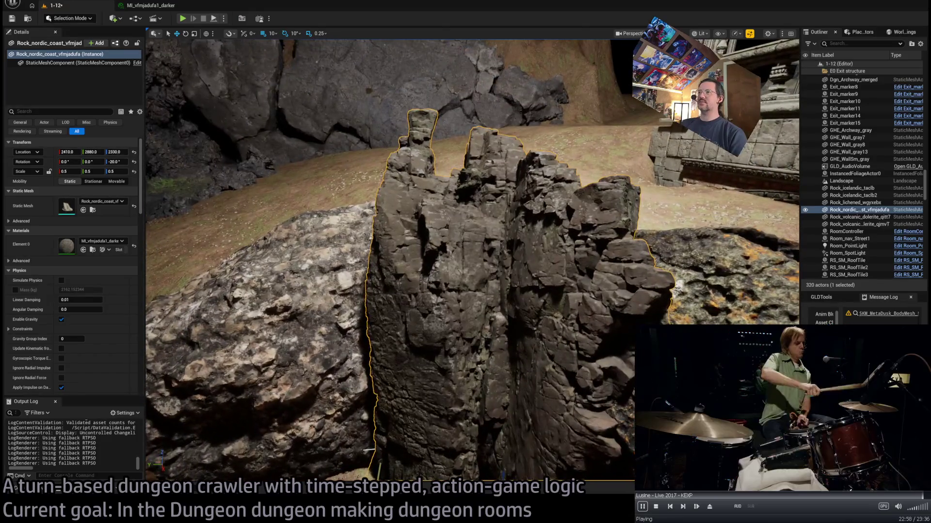
pyautogui.press('a')
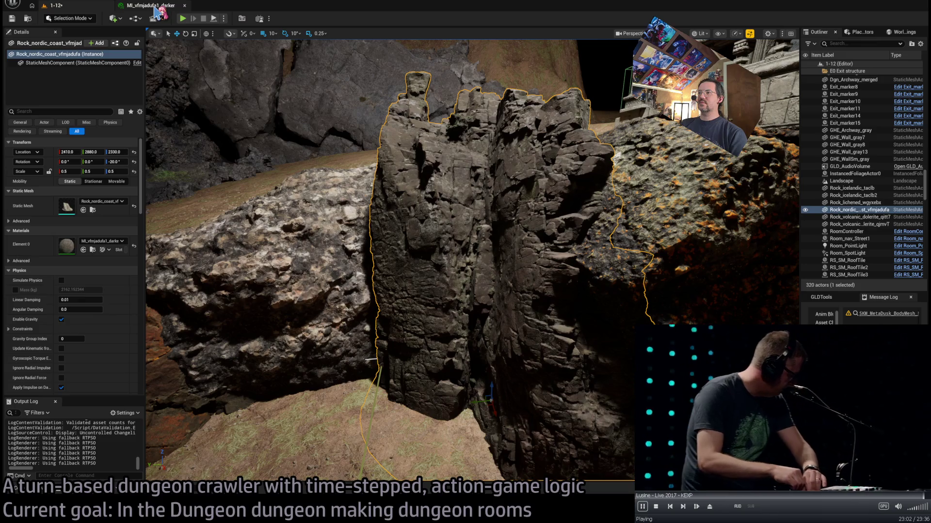
pyautogui.press('s')
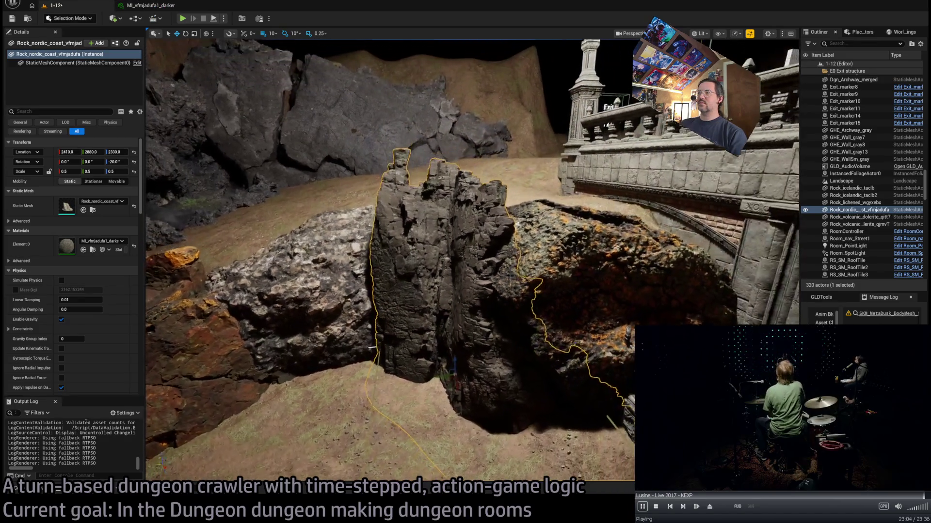
pyautogui.press('a')
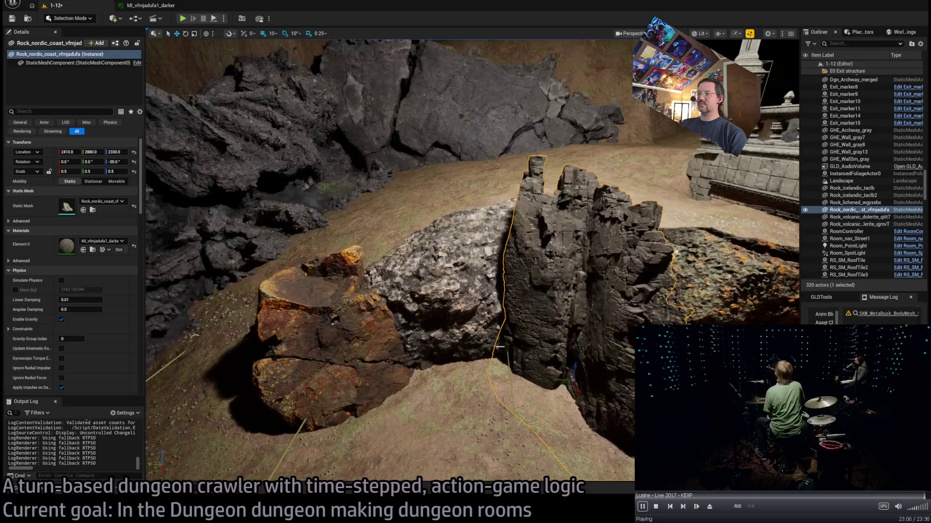
pyautogui.press('a')
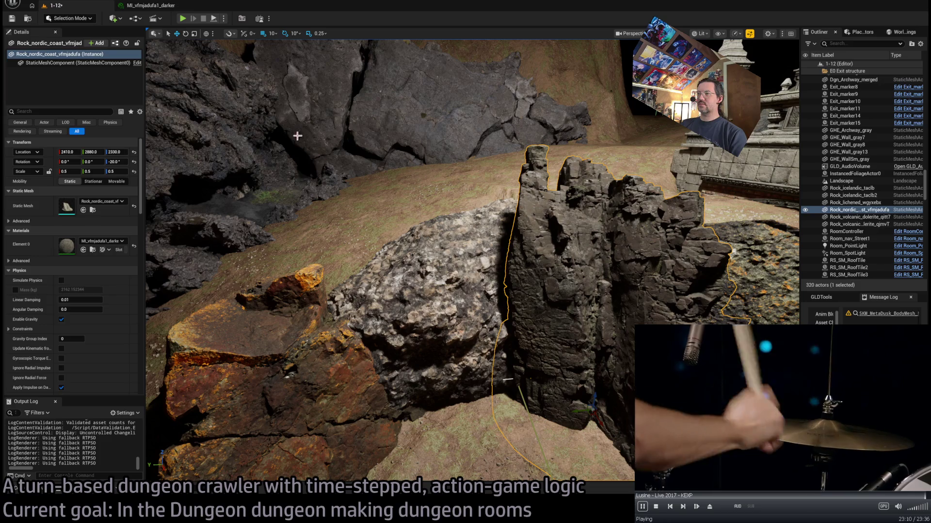
# - Save MI_vfmjadufa1_darker, then select Rock_lichened_wgyxebx in the 1-12 level
pyautogui.click(164, 12)
pyautogui.click(56, 5)
pyautogui.press('a')
pyautogui.press('w')
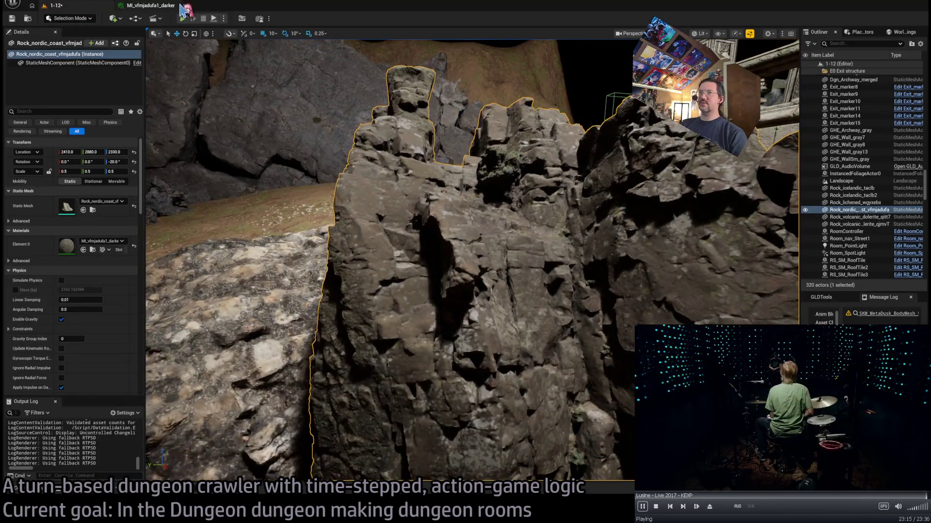
pyautogui.click(148, 6)
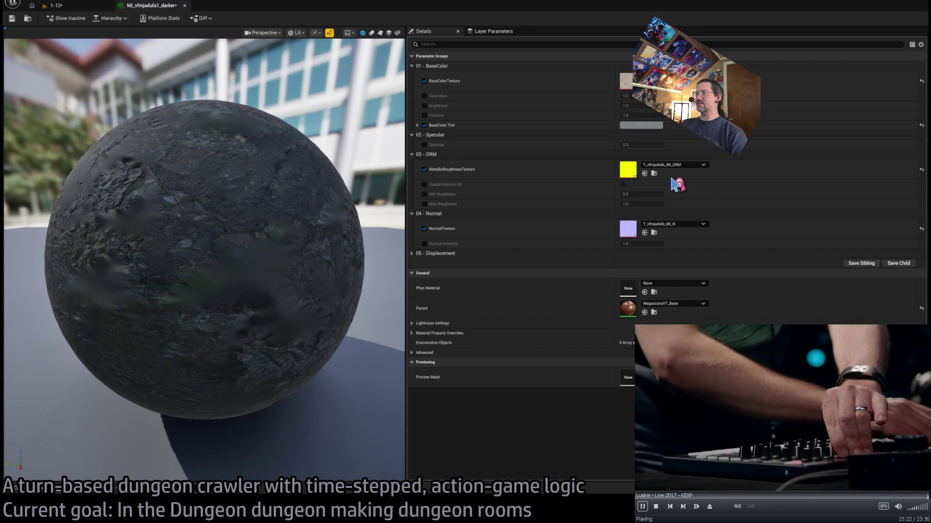
pyautogui.click(12, 19)
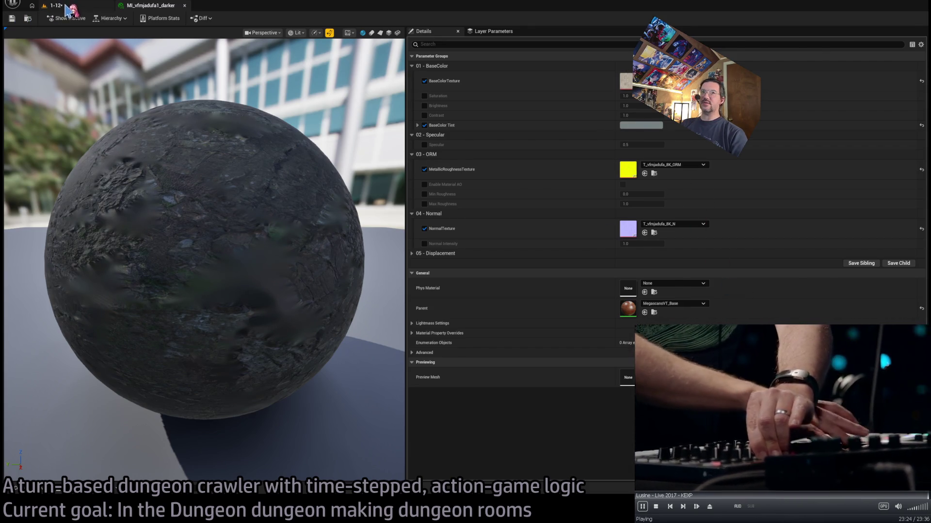
pyautogui.click(54, 5)
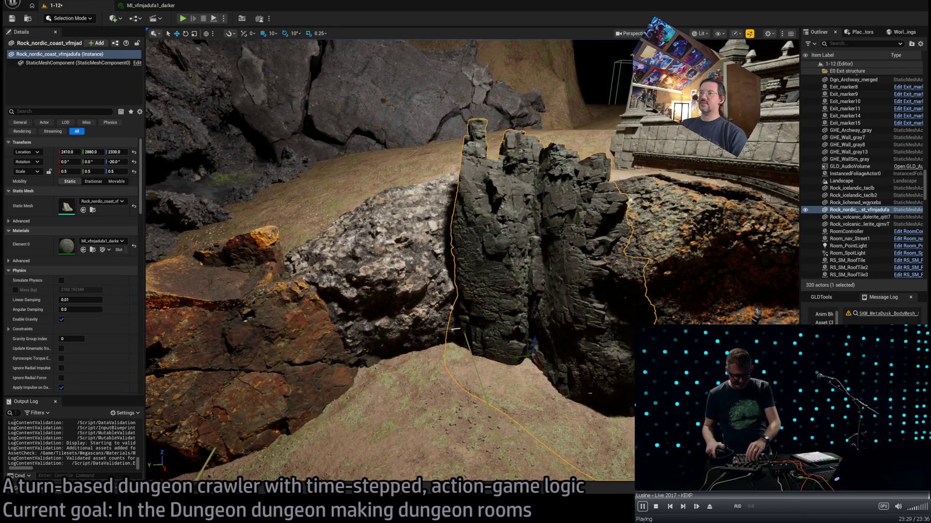
pyautogui.click(397, 250)
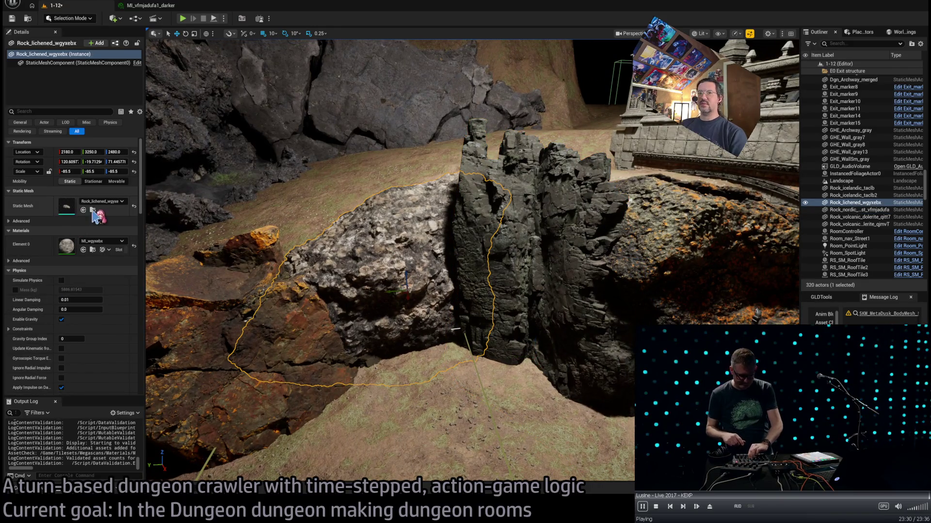
# - Duplicate MI_wgyxebx as MI_wgyxebx1_darker and enable its BaseColor Tint
pyautogui.click(93, 249)
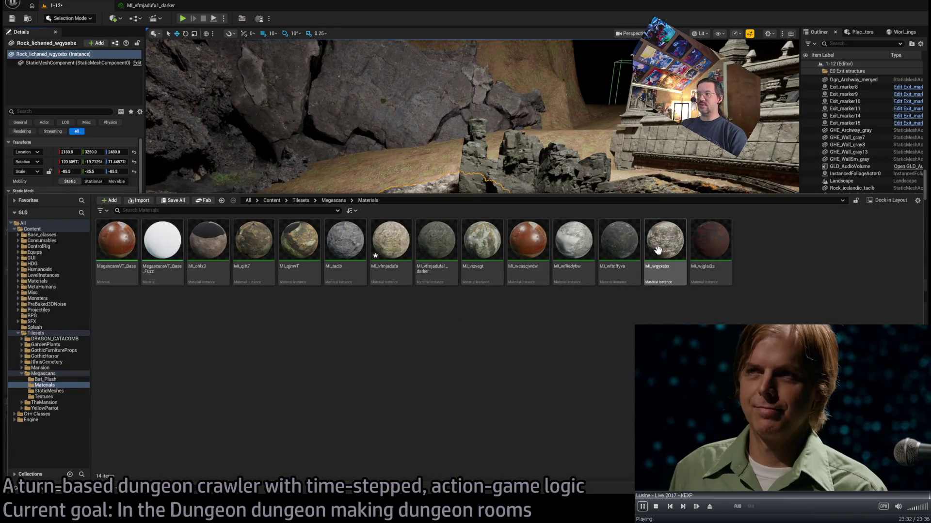
pyautogui.hotkey('ctrl', 'd')
pyautogui.write('darker')
pyautogui.press('Return')
pyautogui.press('Return')
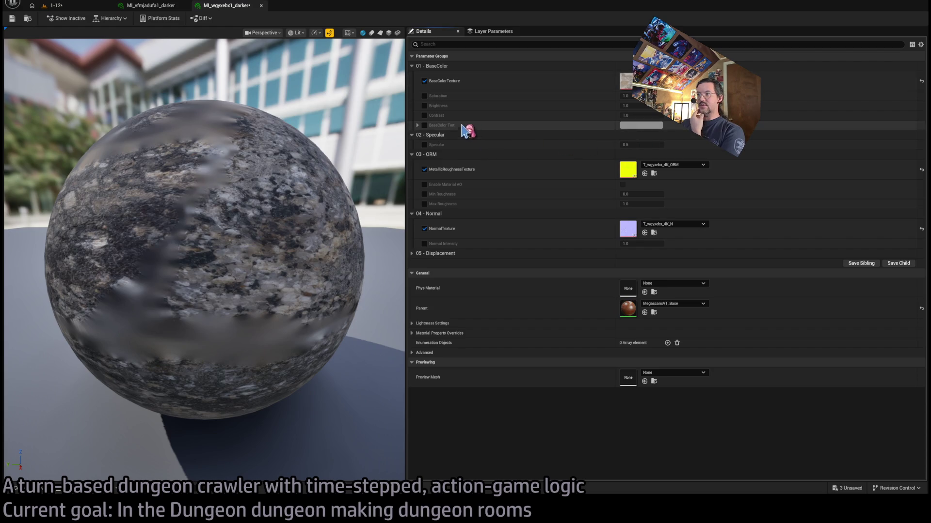
pyautogui.click(425, 125)
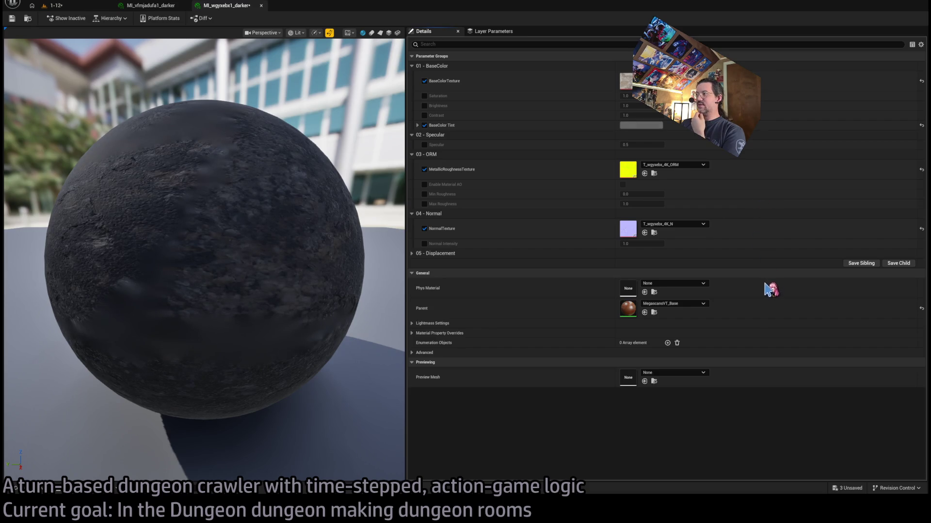
# - Apply MI_wgyxebx1_darker to the lichened rock, lighten its tint slightly, and save
pyautogui.click(47, 6)
pyautogui.moveTo(139, 132); pyautogui.dragTo(68, 246)
pyautogui.moveTo(311, 297); pyautogui.dragTo(311, 229)
pyautogui.click(226, 5)
pyautogui.click(638, 127)
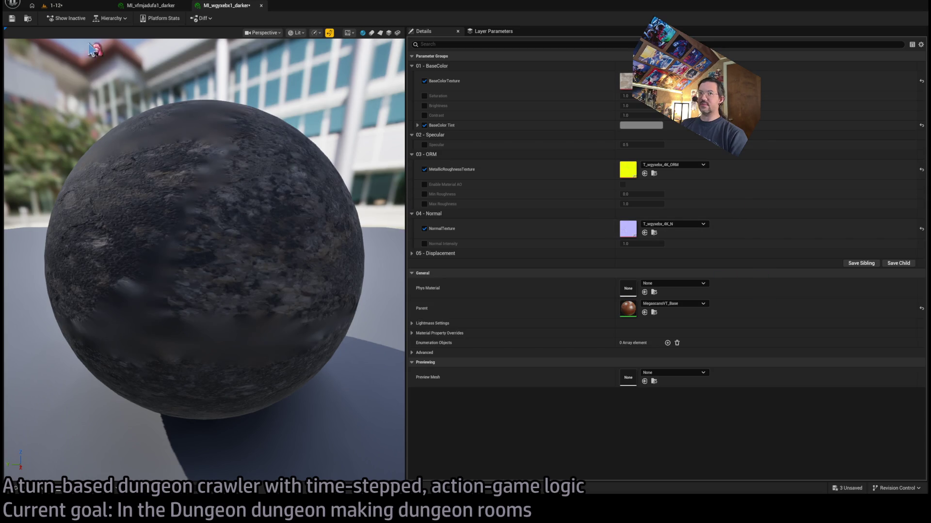
pyautogui.click(12, 19)
pyautogui.click(53, 5)
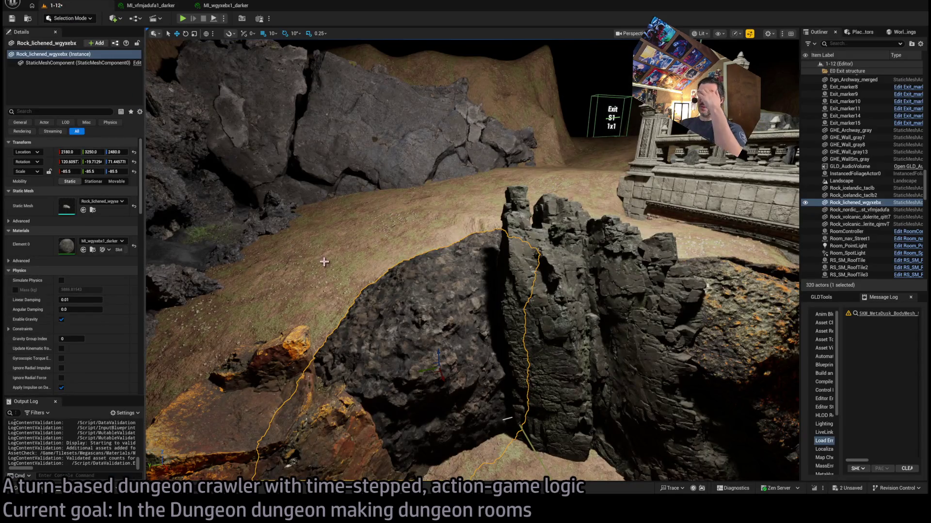
pyautogui.moveTo(374, 267)
pyautogui.mouseDown()
pyautogui.moveTo(358, 271)
pyautogui.moveTo(340, 310)
pyautogui.mouseUp()
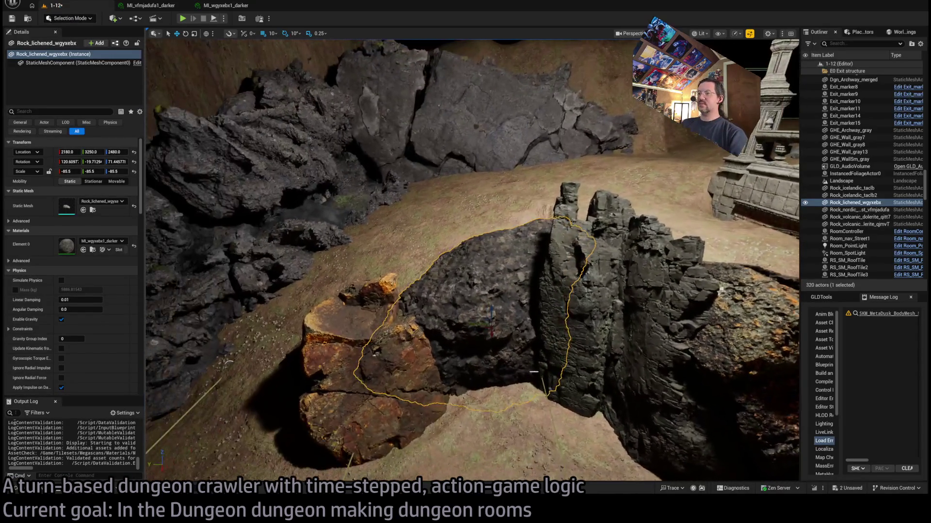
# - Duplicate the dolerite rock's MI_qitt7 as MI_qitt8_darker with a darkened BaseColor Tint, saved
pyautogui.click(334, 396)
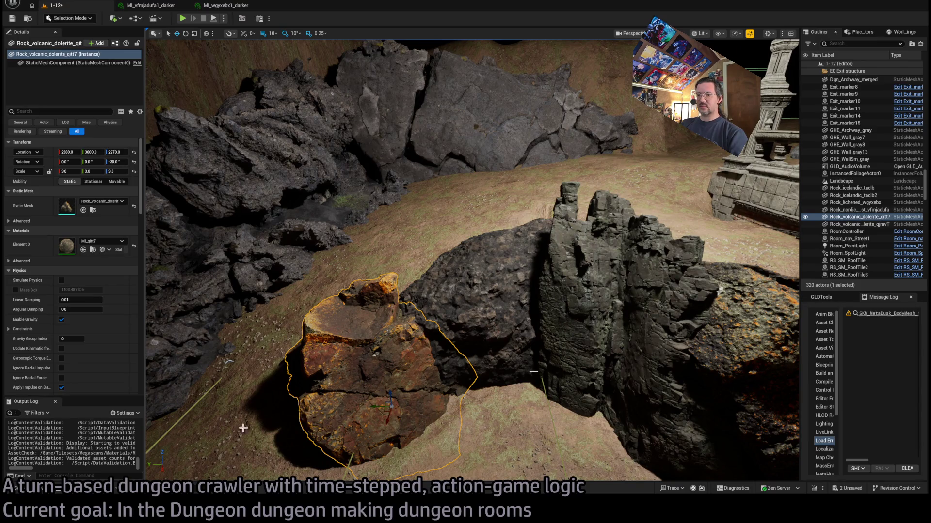
pyautogui.click(93, 250)
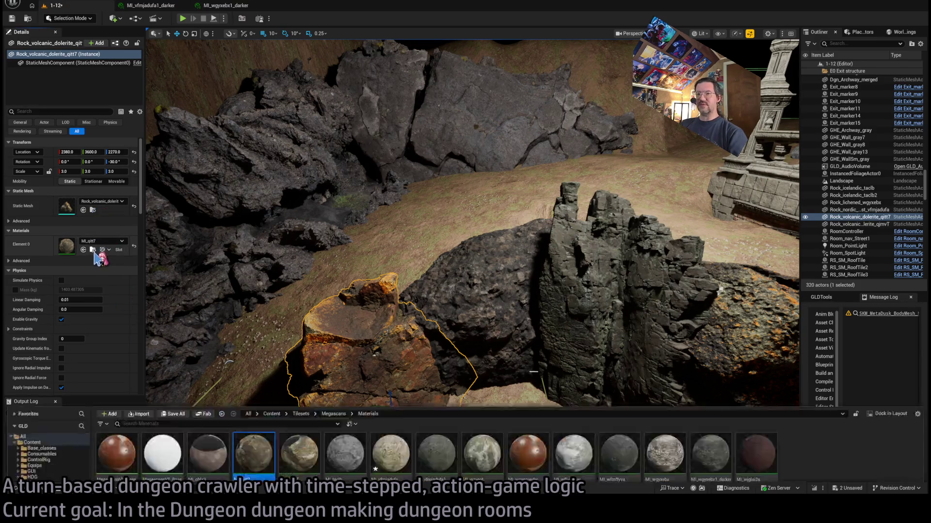
pyautogui.hotkey('ctrl', 'd')
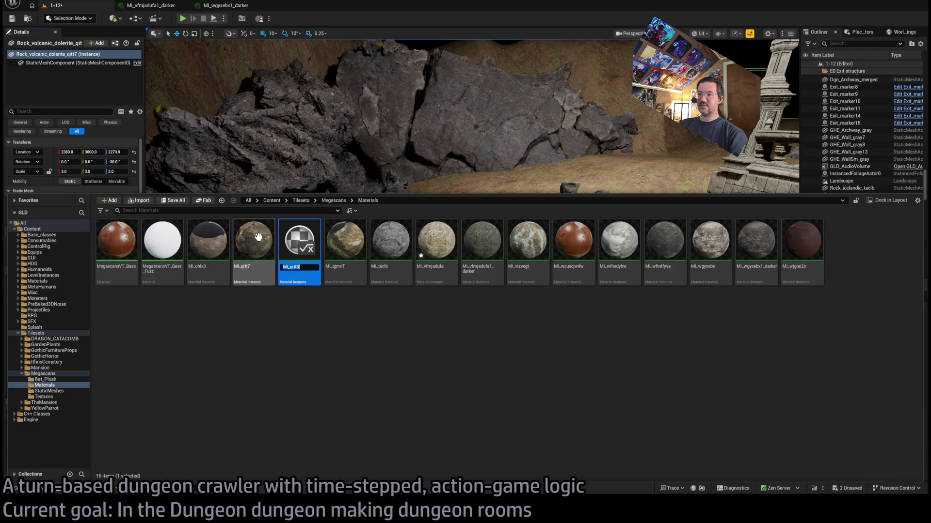
pyautogui.write('_darker')
pyautogui.press('Return')
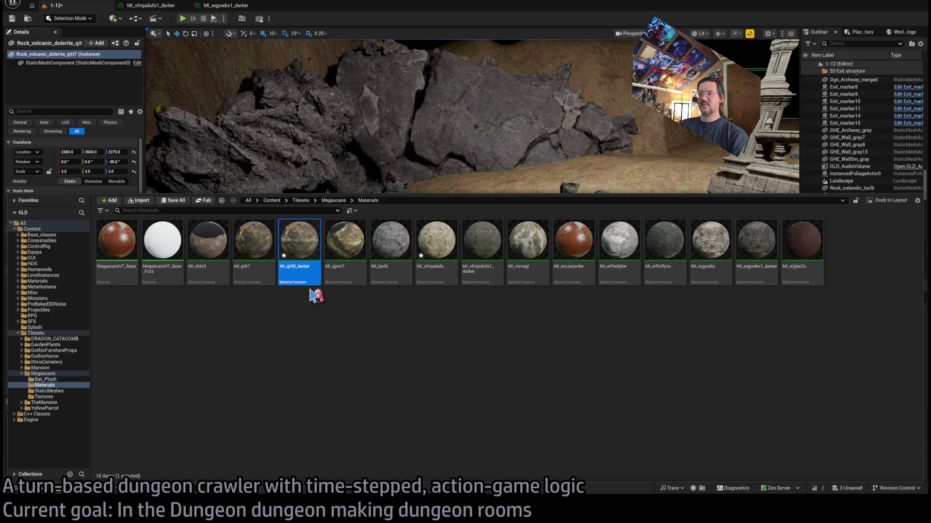
pyautogui.press('Return')
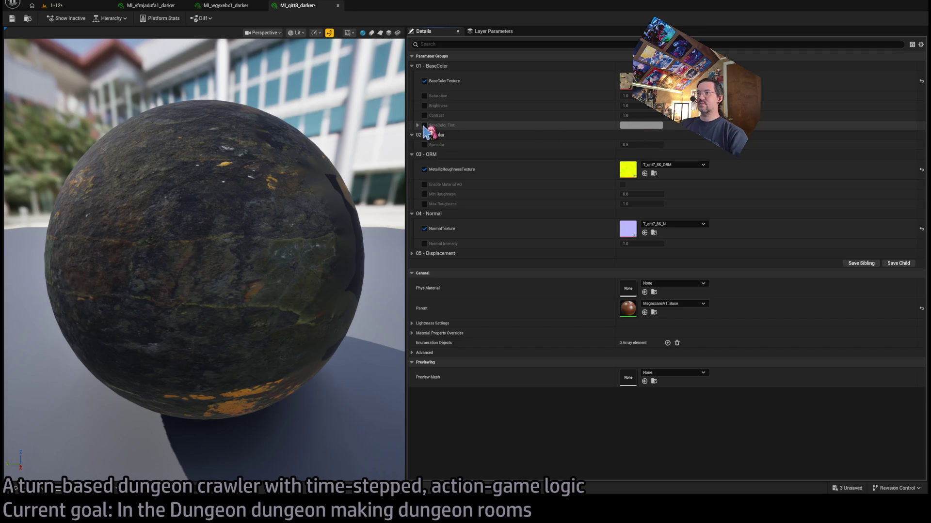
pyautogui.click(424, 125)
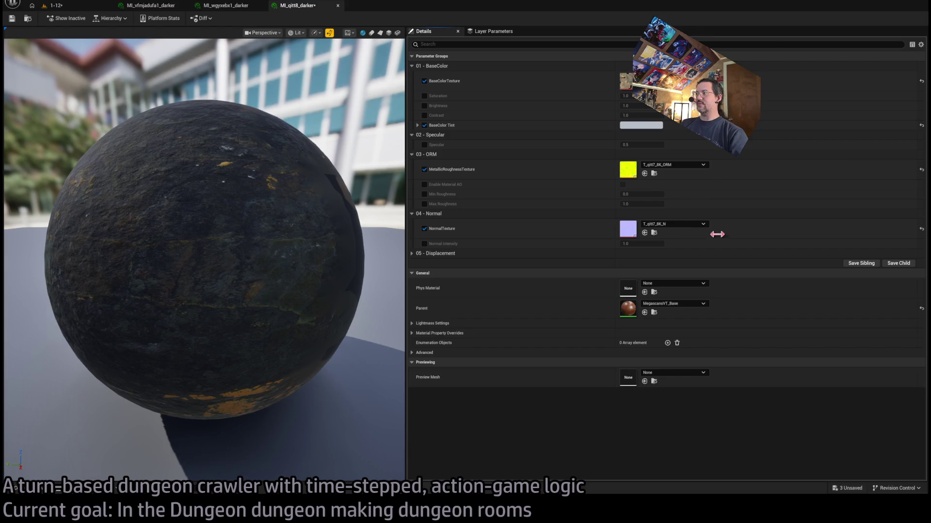
pyautogui.hotkey('ctrl', 's')
# - Assign MI_qitt8_darker to the dolerite rock's Element 0 and save further tint tweaks
pyautogui.click(61, 6)
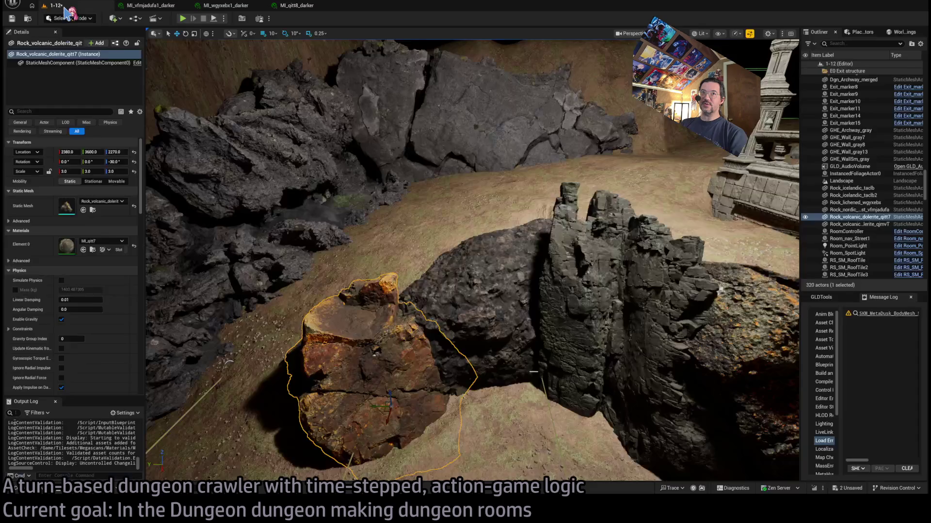
pyautogui.moveTo(90, 248); pyautogui.dragTo(90, 248)
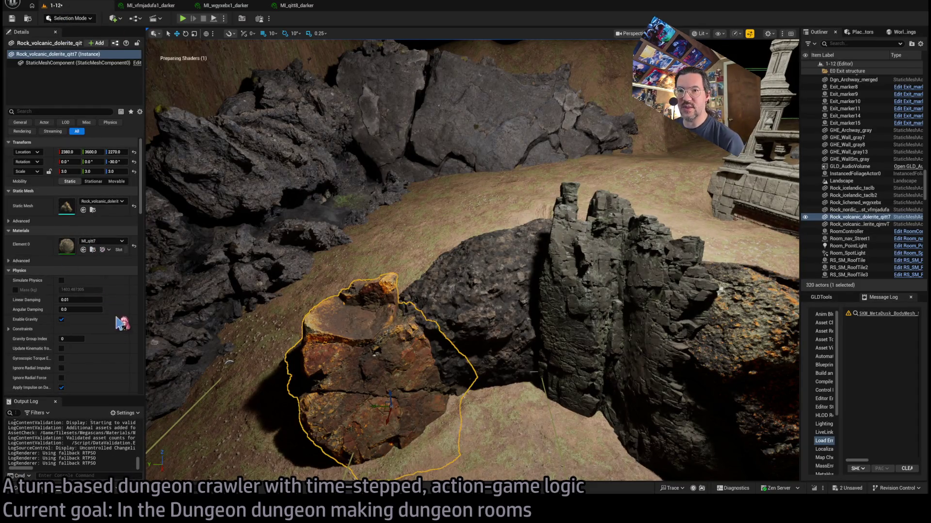
pyautogui.scroll(-3, 253, 130)
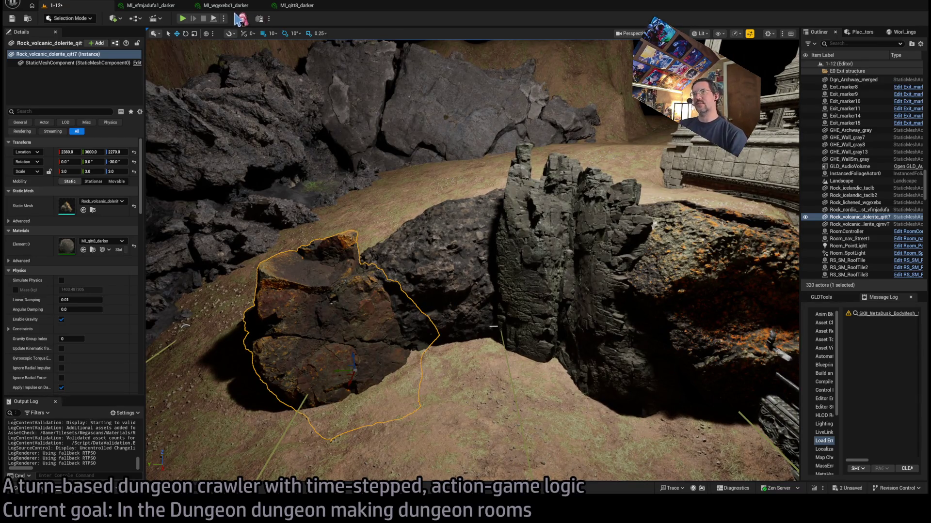
pyautogui.click(301, 6)
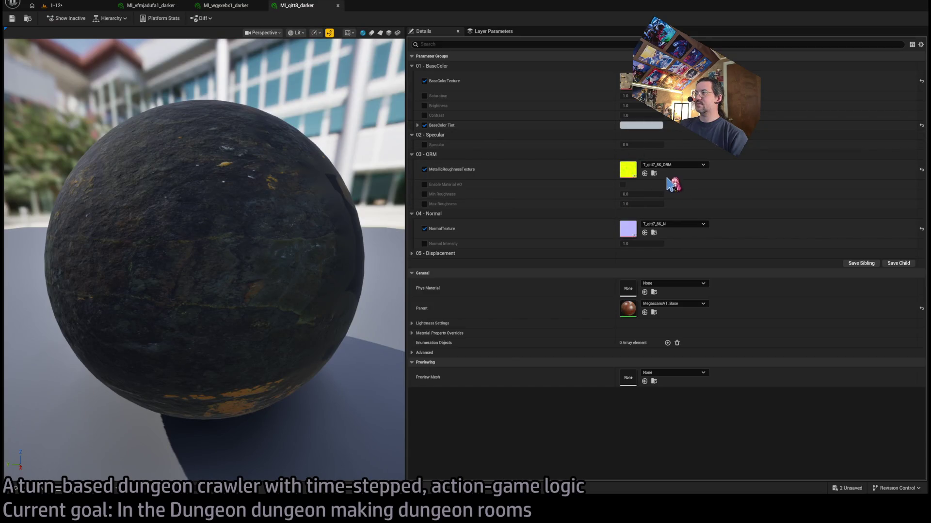
pyautogui.click(11, 19)
pyautogui.click(56, 5)
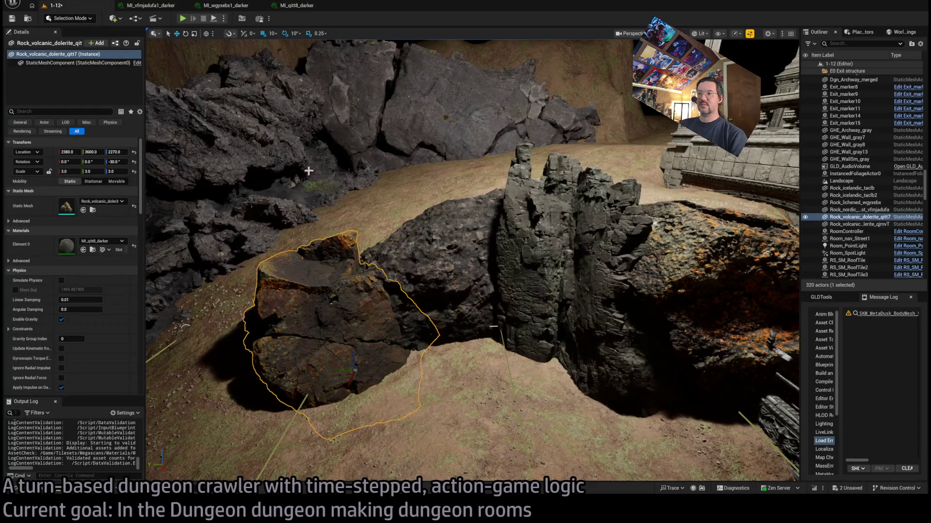
pyautogui.click(293, 6)
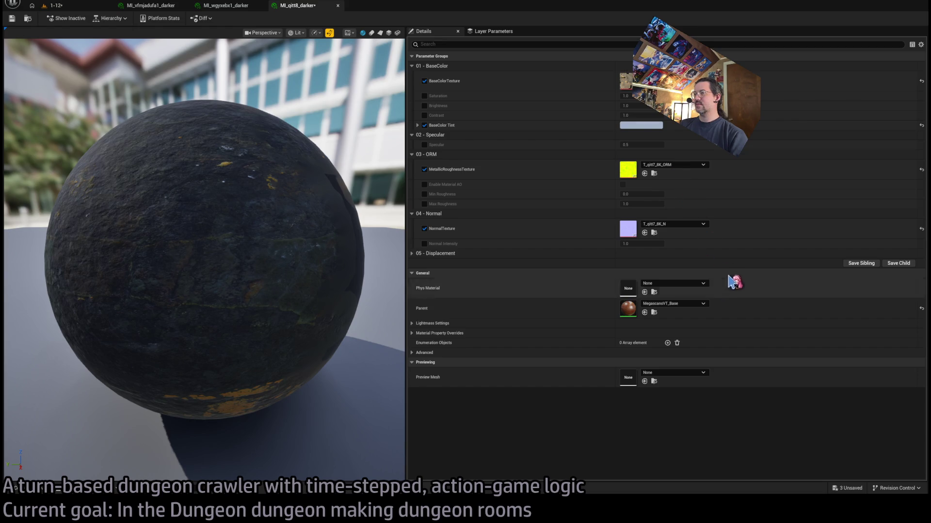
pyautogui.click(12, 19)
pyautogui.click(78, 6)
# - Select the orange-speckled rock beside the wall
pyautogui.moveTo(347, 183)
pyautogui.mouseDown()
pyautogui.moveTo(387, 186)
pyautogui.moveTo(435, 207)
pyautogui.mouseUp()
pyautogui.moveTo(532, 251)
pyautogui.mouseDown()
pyautogui.moveTo(533, 216)
pyautogui.moveTo(556, 263)
pyautogui.moveTo(552, 274)
pyautogui.mouseUp()
pyautogui.click(407, 289)
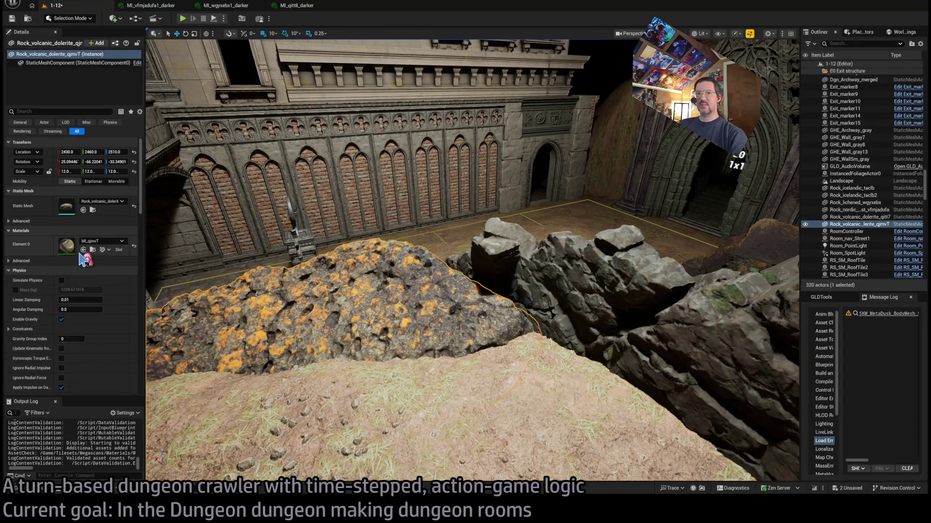
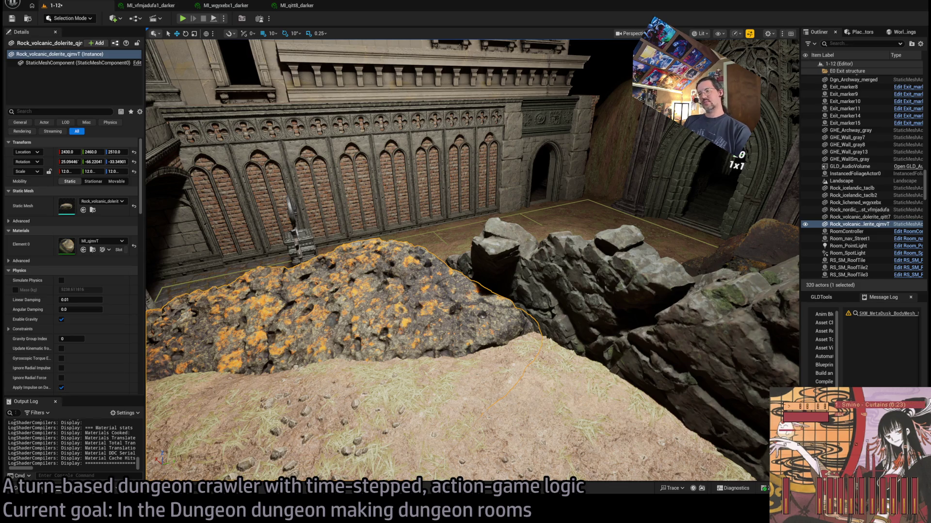
# - Duplicate the volcanic rock's MI_qjmvT material as MI_qjmvT1_darker and save it
pyautogui.press('f')
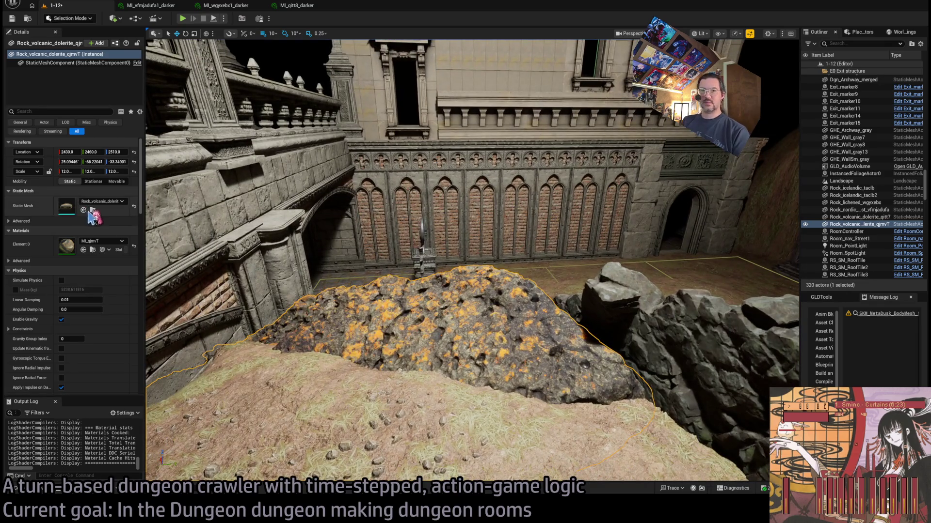
pyautogui.click(93, 250)
pyautogui.hotkey('ctrl', 'd')
pyautogui.write('_darker')
pyautogui.press('Return')
pyautogui.press('Return')
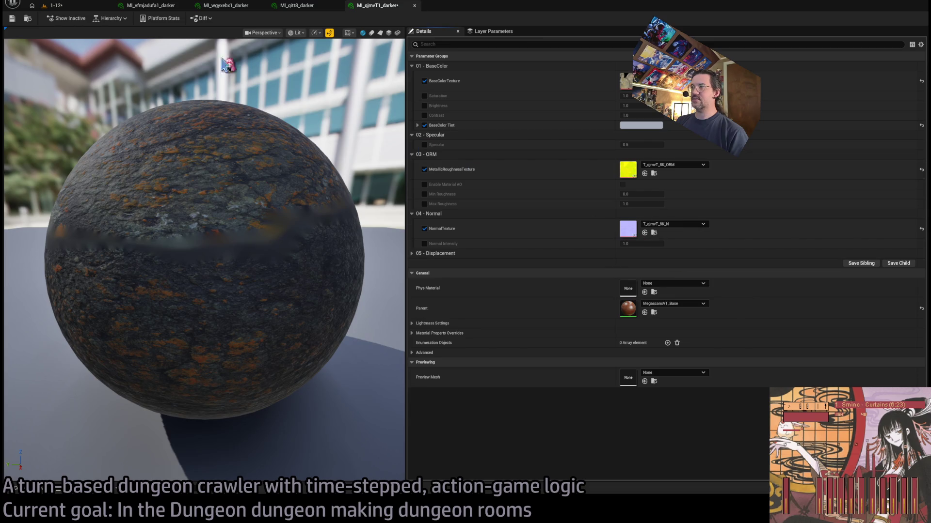
pyautogui.click(11, 18)
# - Assign MI_qjmvT1_darker to the volcanic rock's Element 0 slot
pyautogui.click(56, 5)
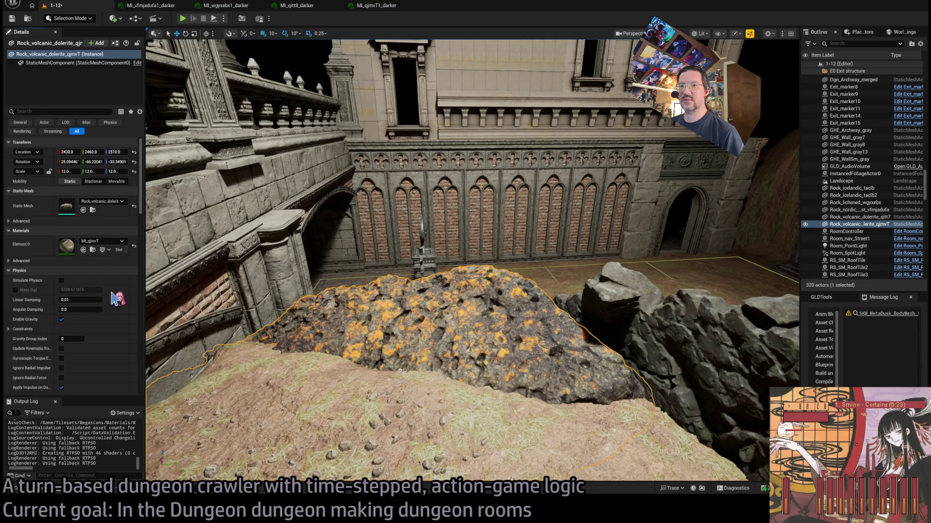
pyautogui.hotkey('ctrl', 'z')
pyautogui.moveTo(572, 256)
pyautogui.mouseDown()
pyautogui.moveTo(633, 234)
pyautogui.moveTo(408, 153)
pyautogui.moveTo(476, 48)
pyautogui.mouseUp()
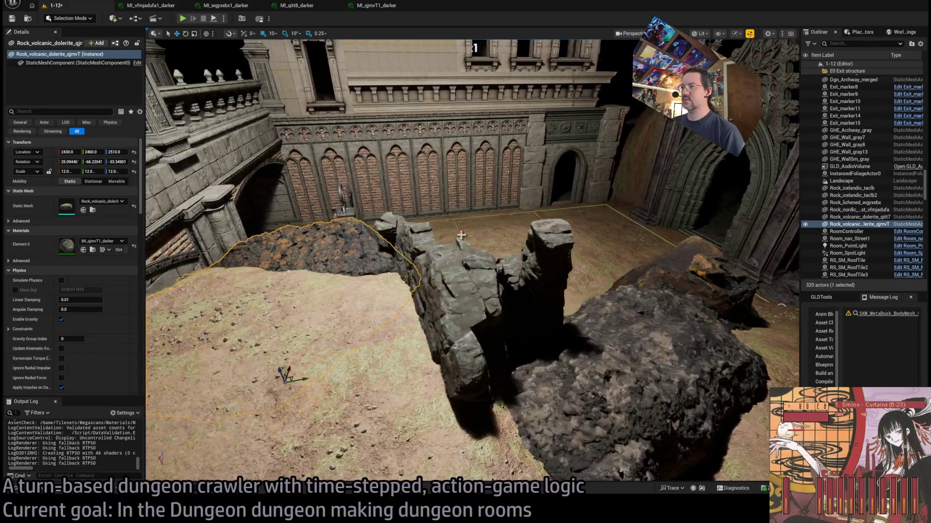
pyautogui.click(436, 252)
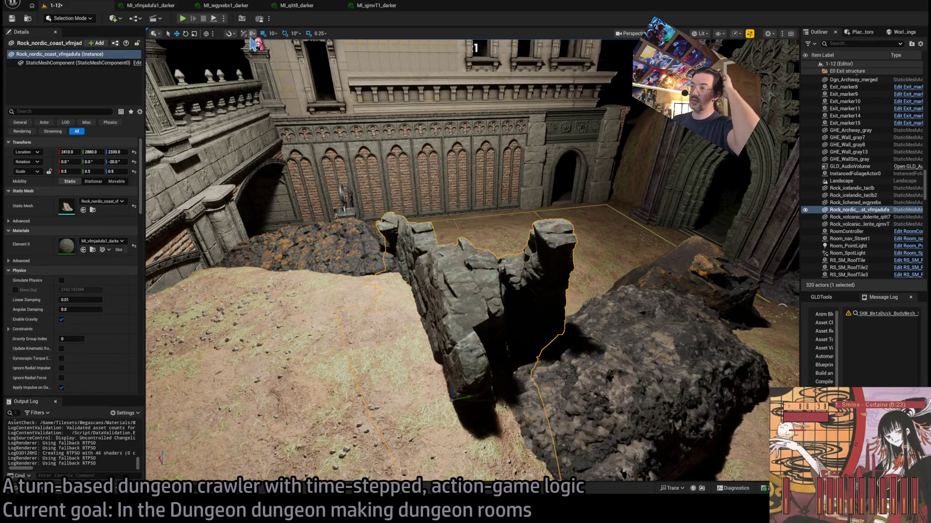
pyautogui.moveTo(428, 230); pyautogui.dragTo(434, 186)
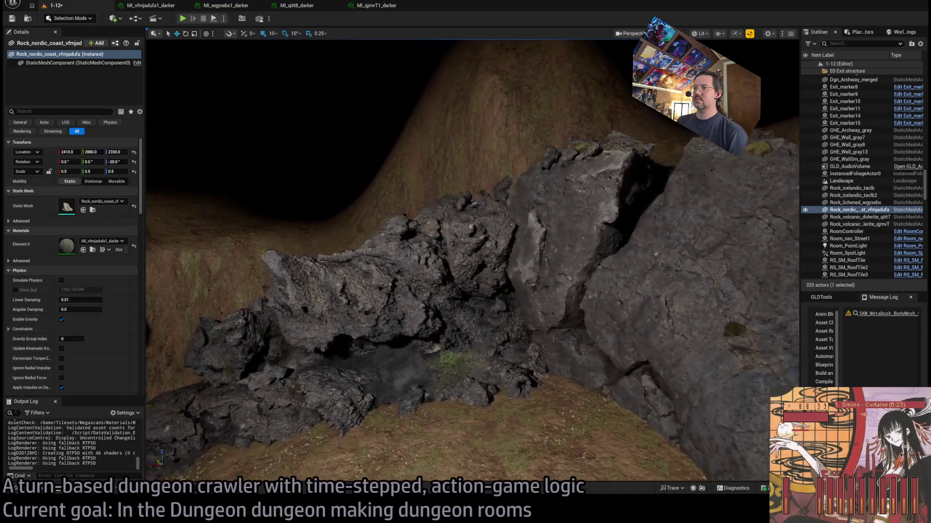
pyautogui.moveTo(422, 237); pyautogui.dragTo(421, 237)
pyautogui.click(421, 237)
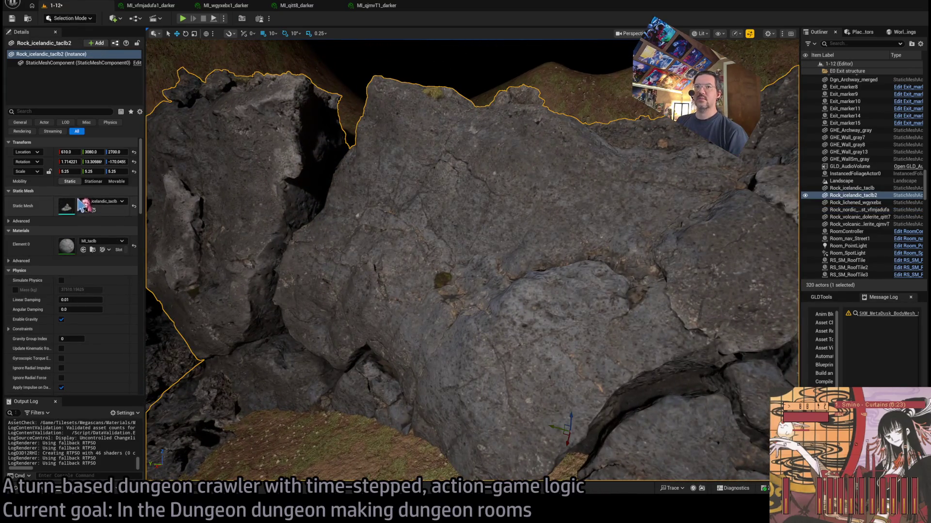
pyautogui.hotkey('ctrl', 'e')
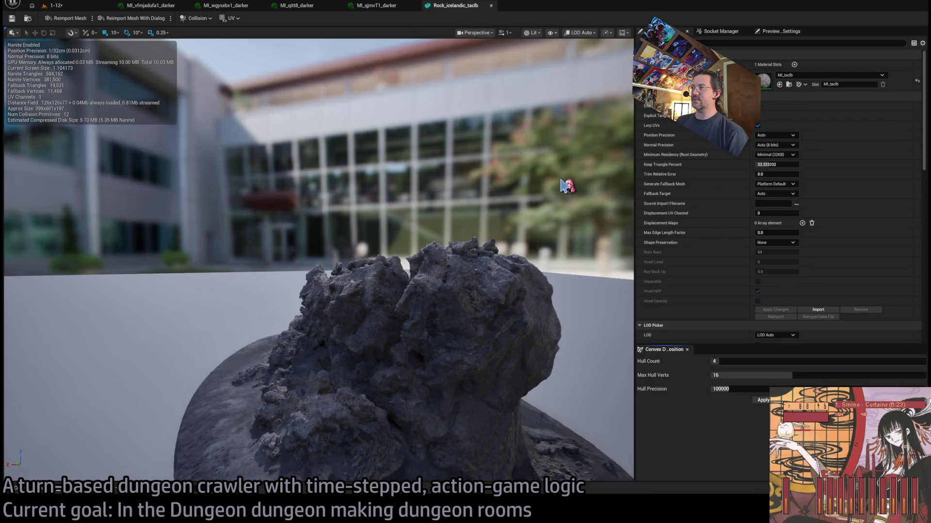
pyautogui.moveTo(558, 179)
pyautogui.mouseDown()
pyautogui.moveTo(514, 174)
pyautogui.moveTo(512, 215)
pyautogui.moveTo(494, 184)
pyautogui.moveTo(386, 222)
pyautogui.mouseUp()
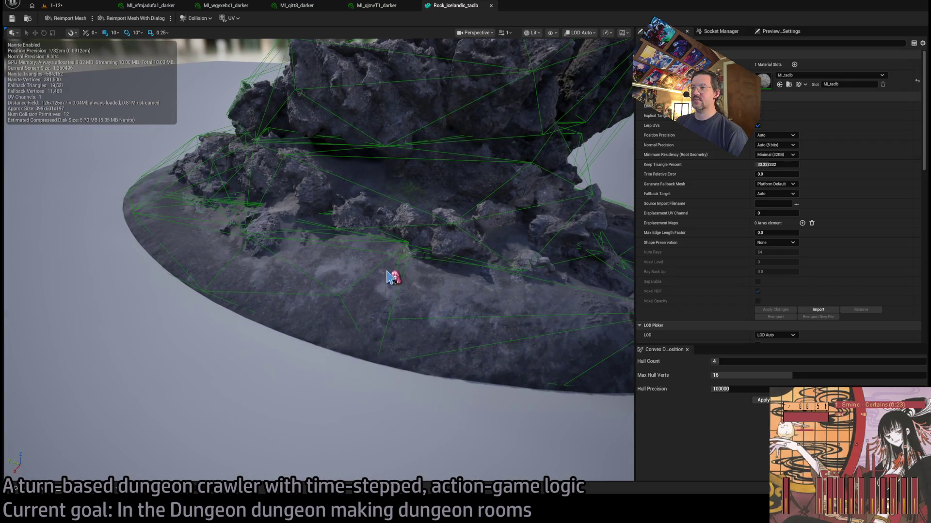
pyautogui.middleClick(449, 7)
pyautogui.moveTo(266, 123)
pyautogui.mouseDown()
pyautogui.moveTo(266, 194)
pyautogui.moveTo(266, 136)
pyautogui.mouseUp()
pyautogui.moveTo(368, 318)
pyautogui.mouseDown()
pyautogui.moveTo(368, 300)
pyautogui.moveTo(368, 319)
pyautogui.mouseUp()
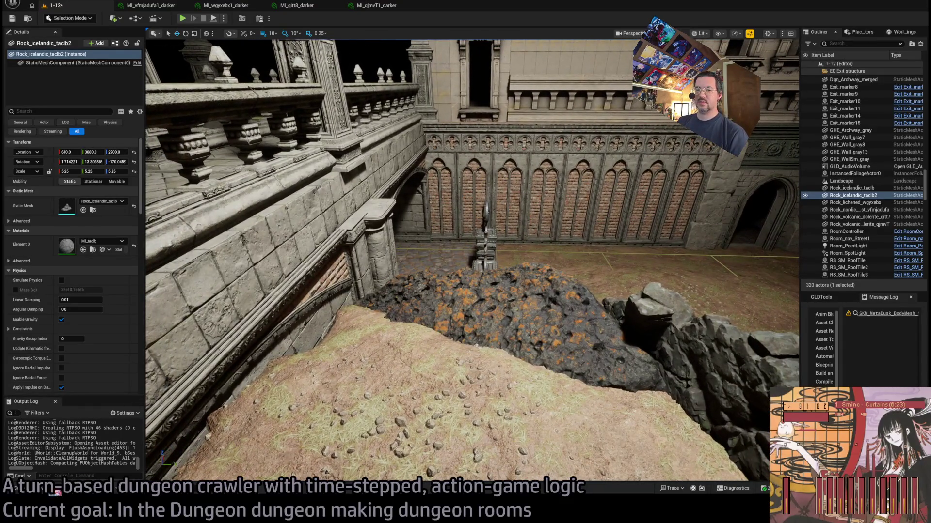
# - Drag Rock_beach_boulder from Tilesets/Megascans into the level against the courtyard wall
pyautogui.click(55, 492)
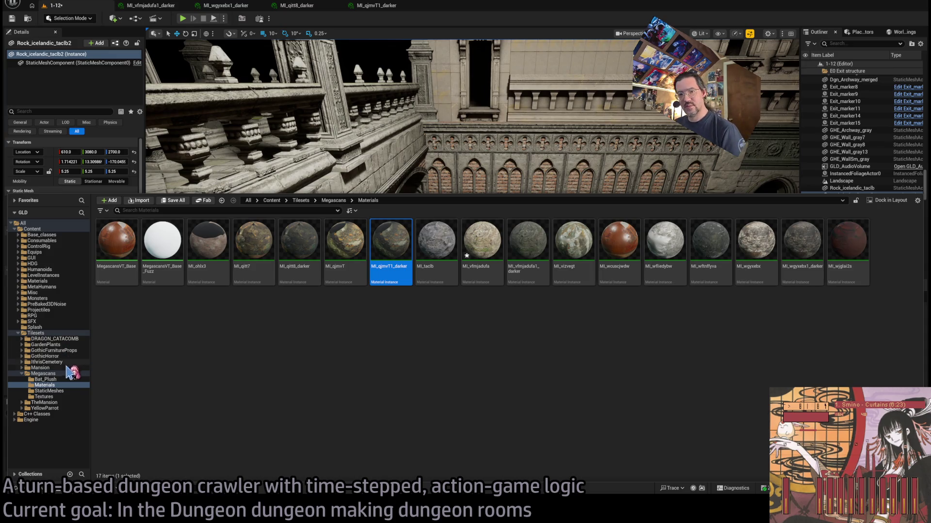
pyautogui.click(46, 373)
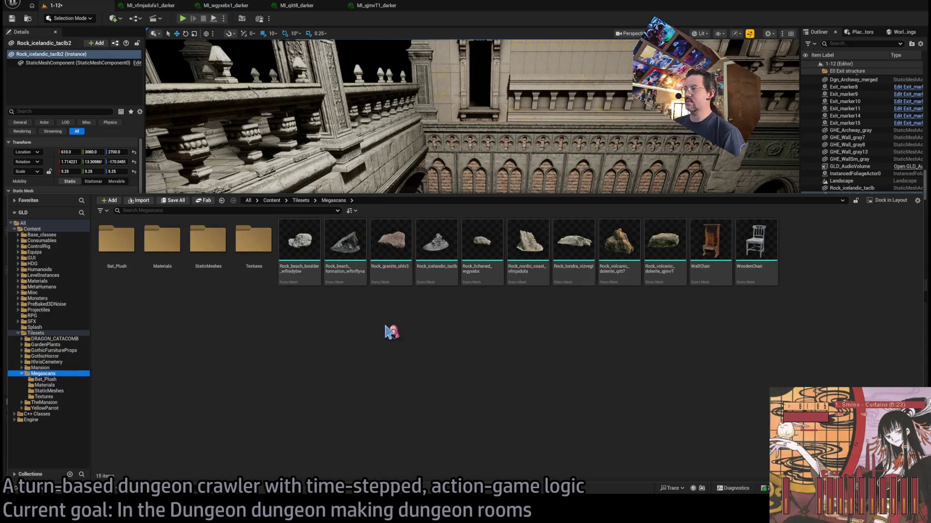
pyautogui.click(676, 339)
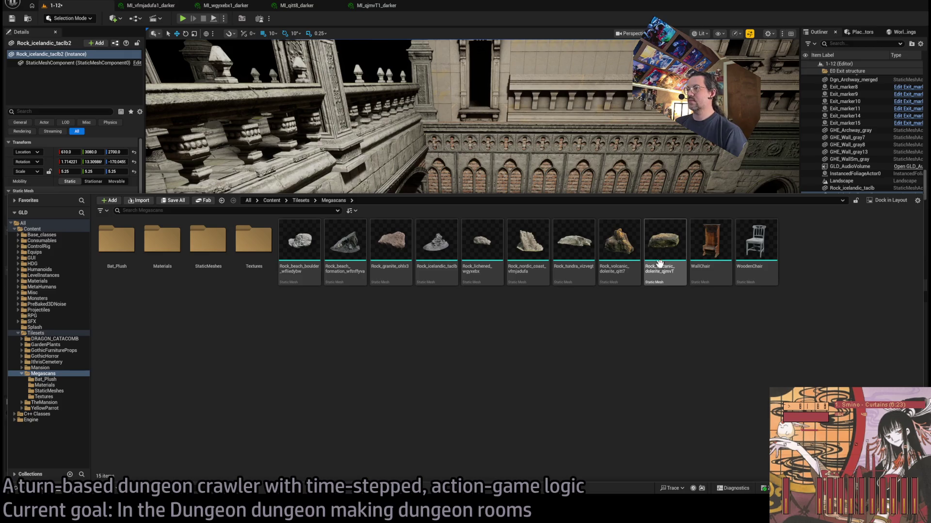
pyautogui.moveTo(299, 241)
pyautogui.mouseDown()
pyautogui.moveTo(346, 145)
pyautogui.moveTo(363, 358)
pyautogui.moveTo(366, 321)
pyautogui.moveTo(272, 301)
pyautogui.moveTo(409, 321)
pyautogui.moveTo(453, 286)
pyautogui.moveTo(484, 284)
pyautogui.moveTo(465, 290)
pyautogui.mouseUp()
# - Rotate the beach boulder about 150° from its default orientation
pyautogui.press('e')
pyautogui.moveTo(437, 261); pyautogui.dragTo(477, 274)
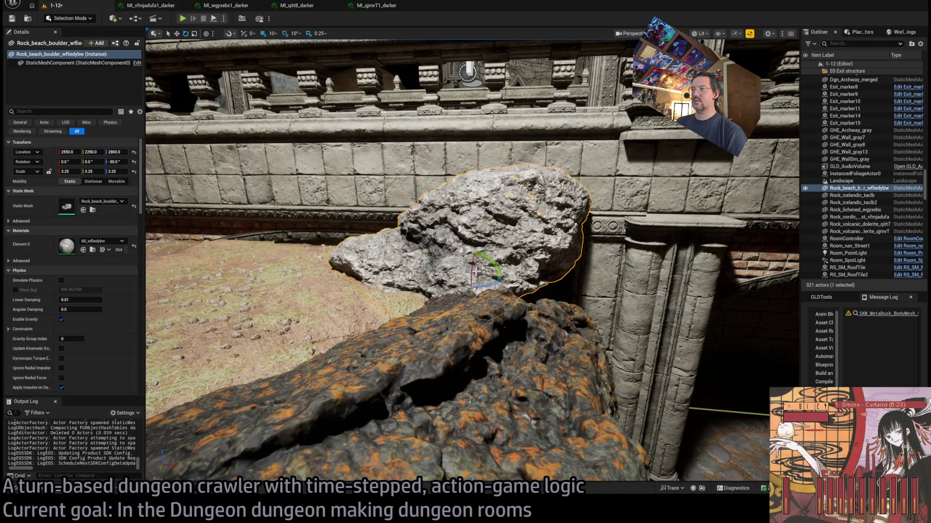
pyautogui.moveTo(495, 262); pyautogui.dragTo(502, 279)
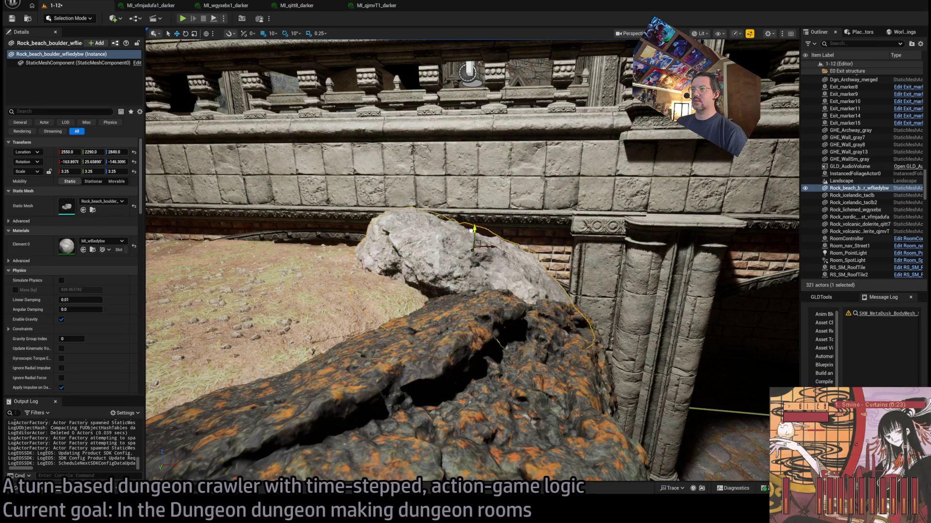
pyautogui.moveTo(465, 262)
pyautogui.mouseDown()
pyautogui.moveTo(523, 242)
pyautogui.moveTo(426, 274)
pyautogui.moveTo(466, 248)
pyautogui.moveTo(467, 221)
pyautogui.moveTo(456, 218)
pyautogui.mouseUp()
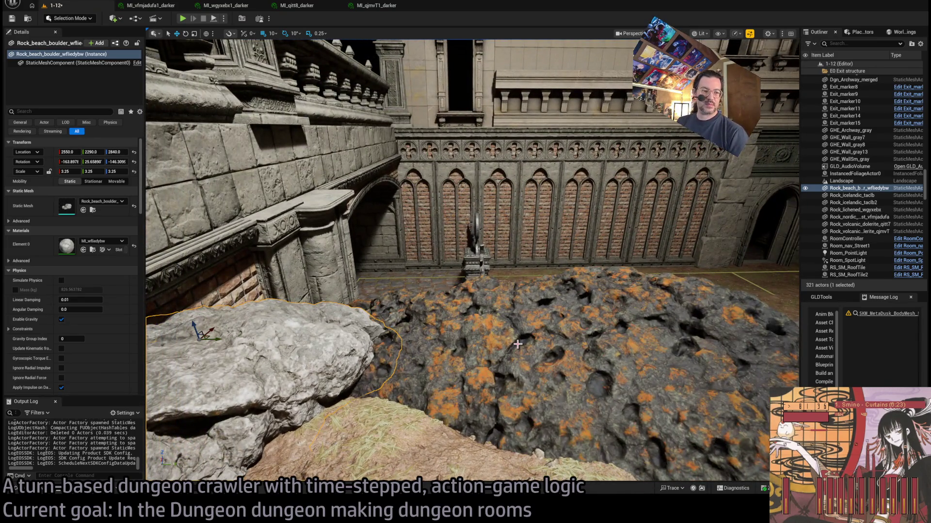
pyautogui.moveTo(545, 339); pyautogui.dragTo(515, 315)
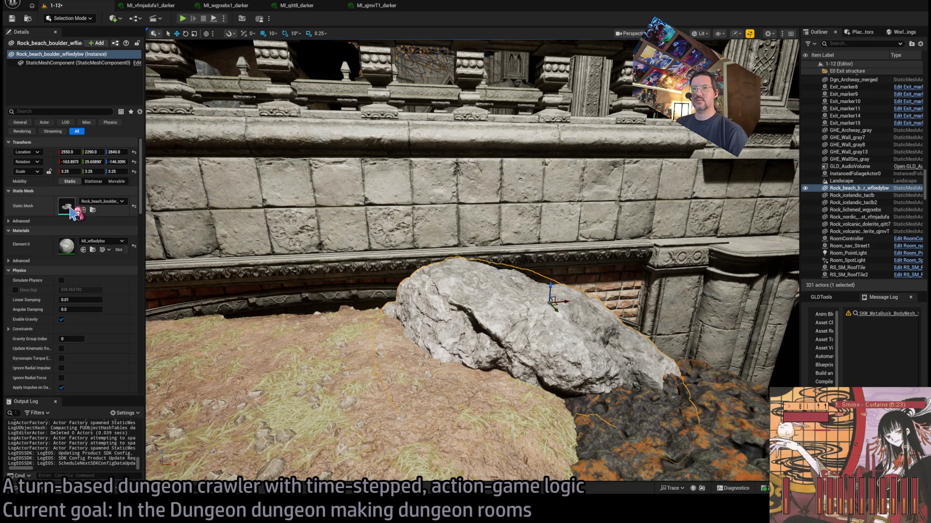
# - Duplicate the boulder's material as MI_wfiedybw1_darker, enable BaseColor Tint, and save it
pyautogui.click(92, 250)
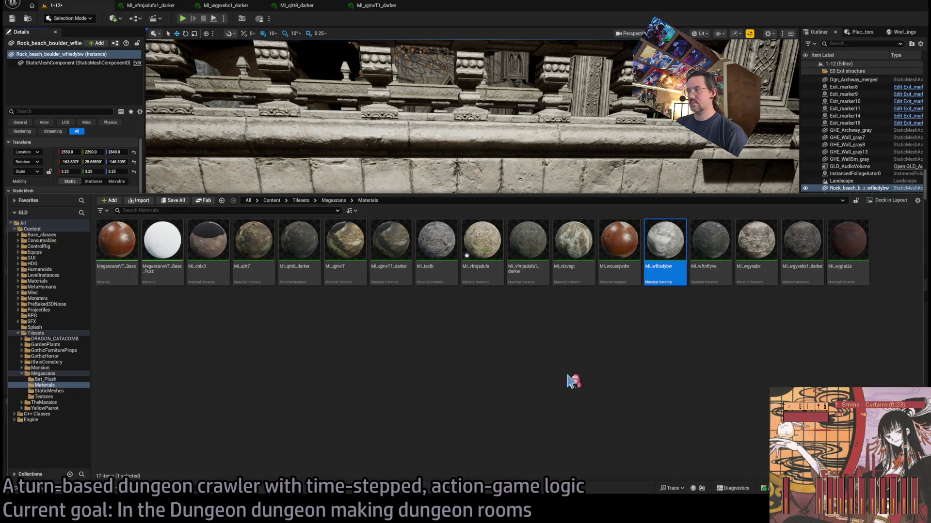
pyautogui.hotkey('ctrl', 'd')
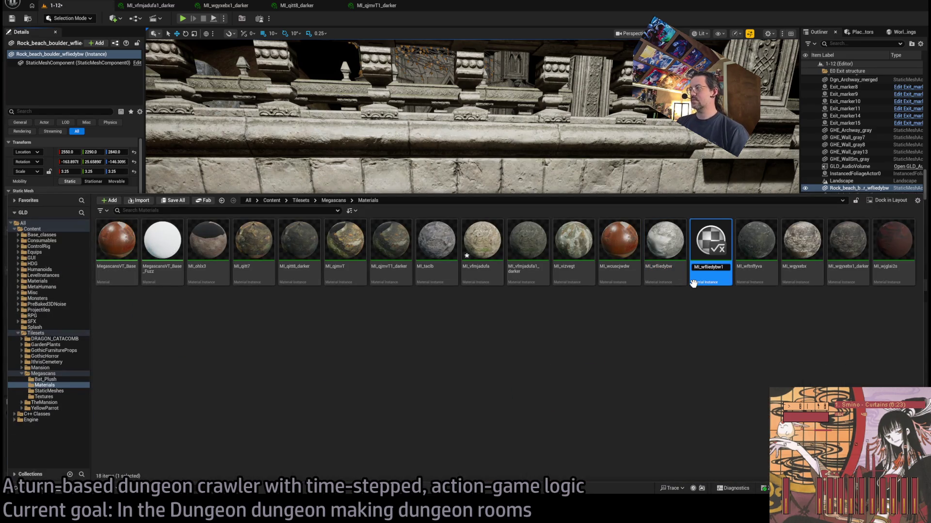
pyautogui.write('ker')
pyautogui.press('Return')
pyautogui.doubleClick(693, 284)
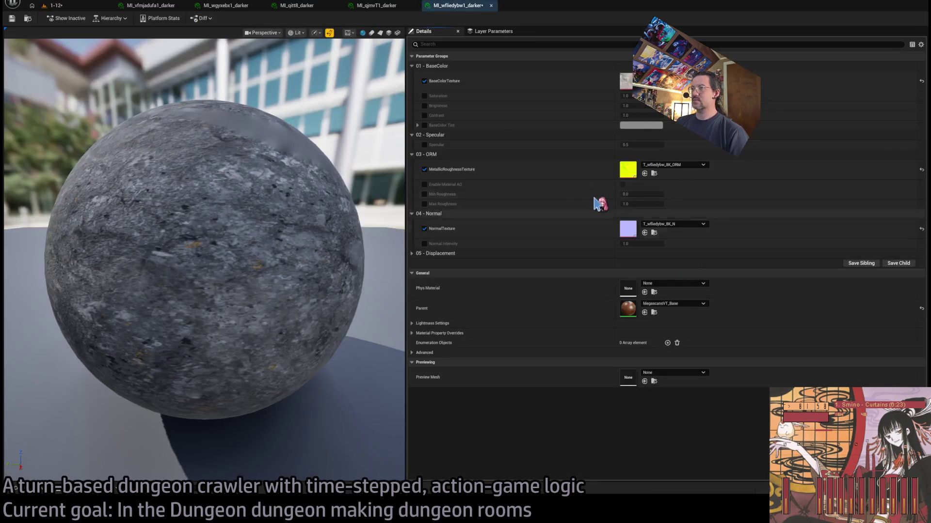
pyautogui.click(424, 125)
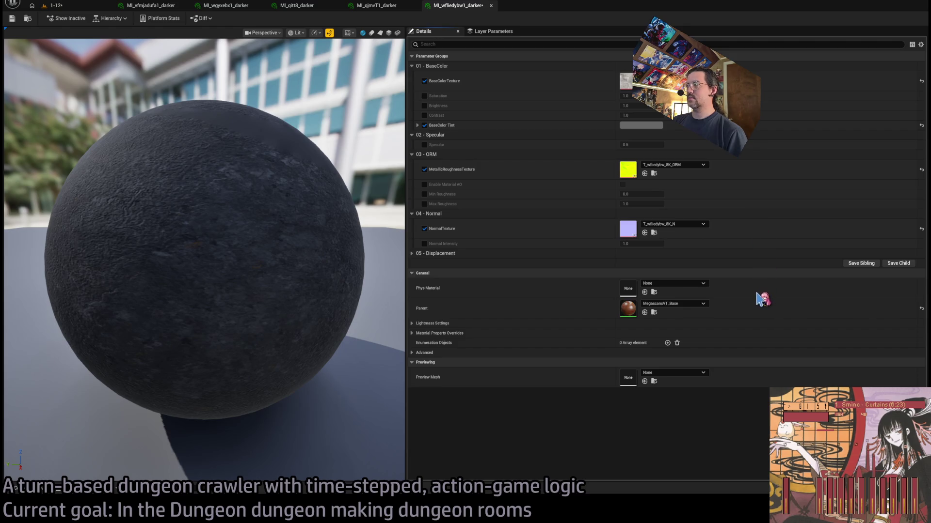
pyautogui.click(12, 18)
# - Apply MI_wfiedybw1_darker to the boulder, then open the nordic rock's MI_vfmjadufa1_darker material
pyautogui.click(71, 7)
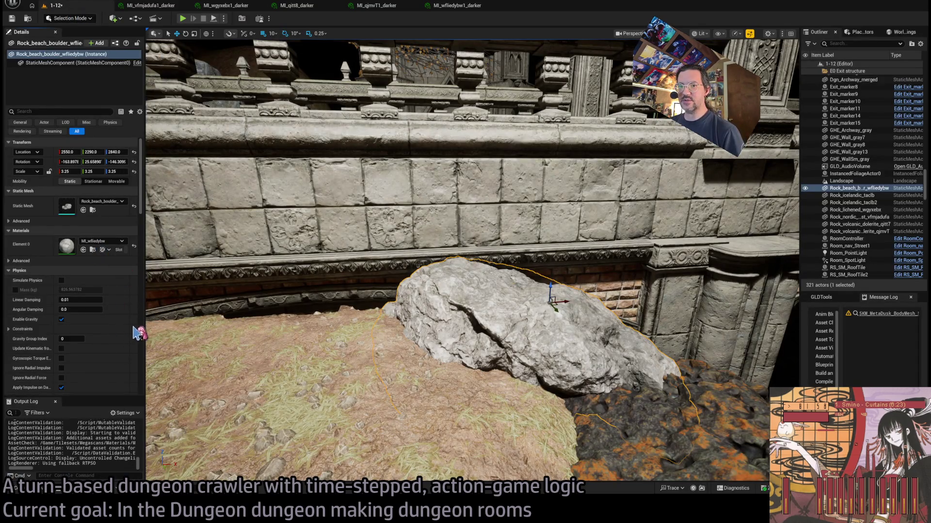
pyautogui.moveTo(164, 323)
pyautogui.mouseDown()
pyautogui.moveTo(214, 318)
pyautogui.moveTo(178, 316)
pyautogui.mouseUp()
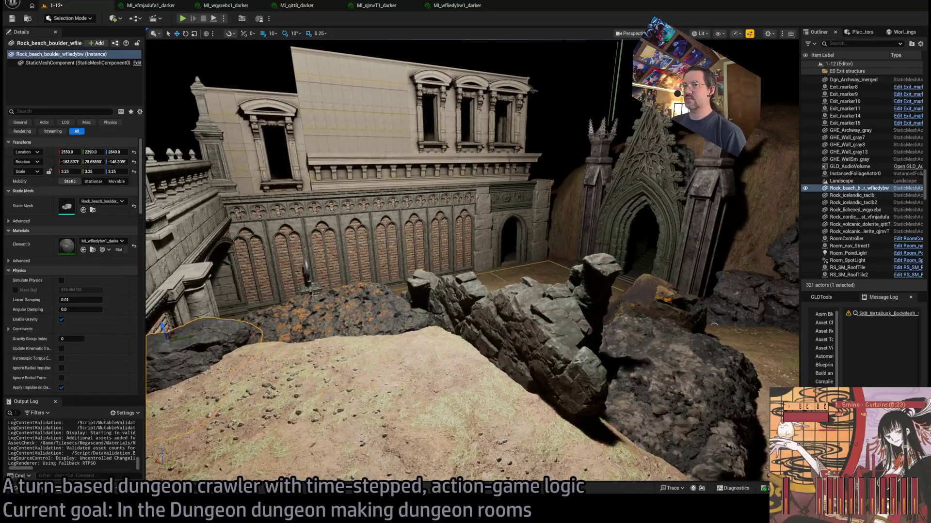
pyautogui.click(509, 315)
pyautogui.doubleClick(67, 246)
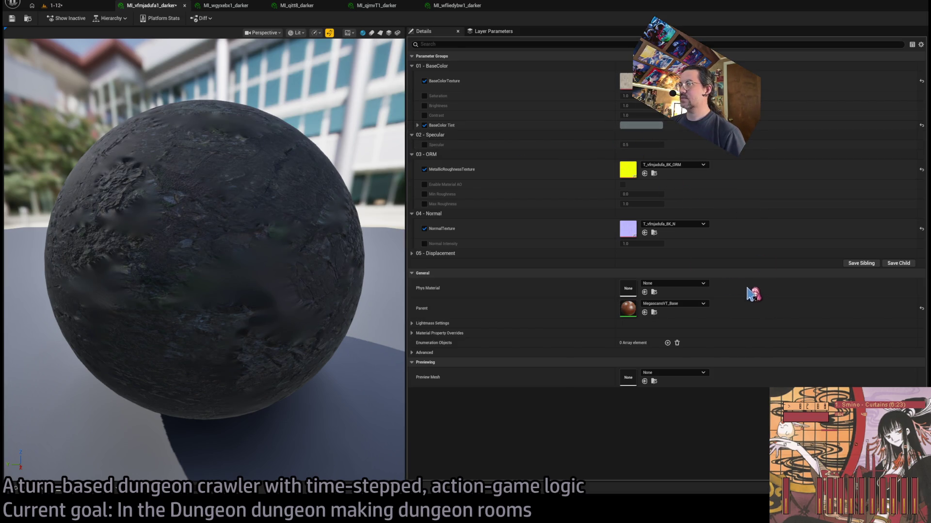
# - Fly the camera through the room to the mossy rocks and focus on SM_Rock_3
pyautogui.click(53, 5)
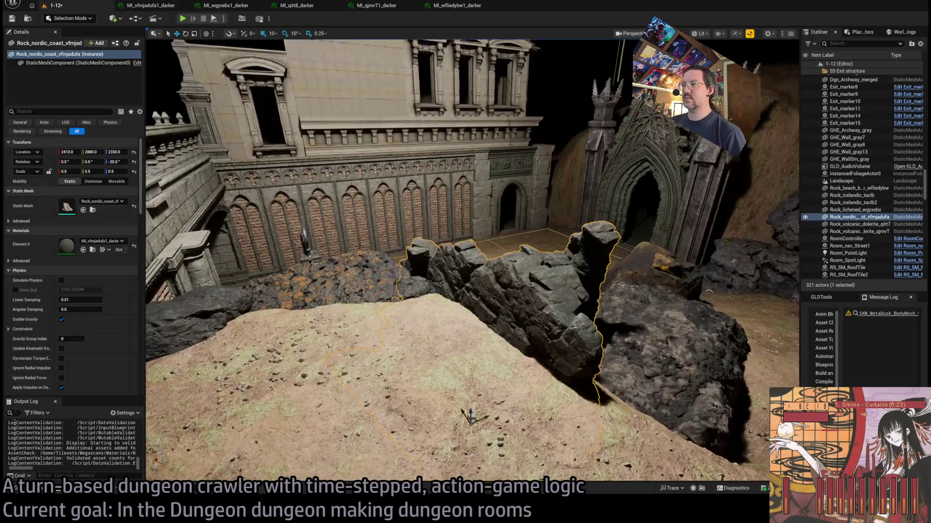
pyautogui.press('w')
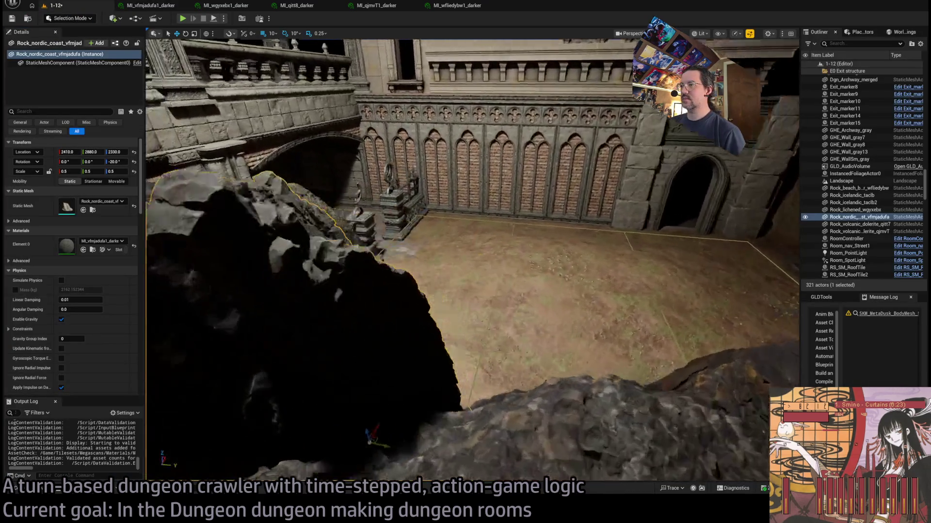
pyautogui.press('f')
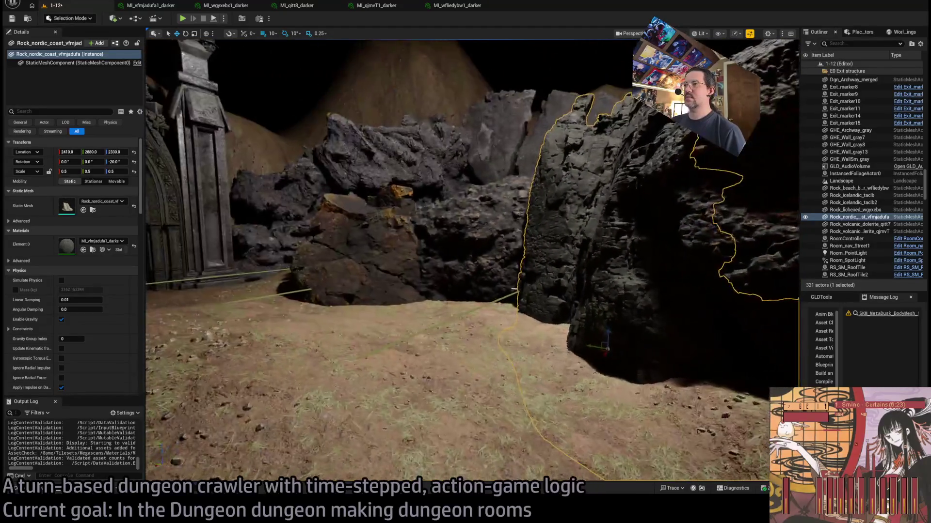
pyautogui.press('s')
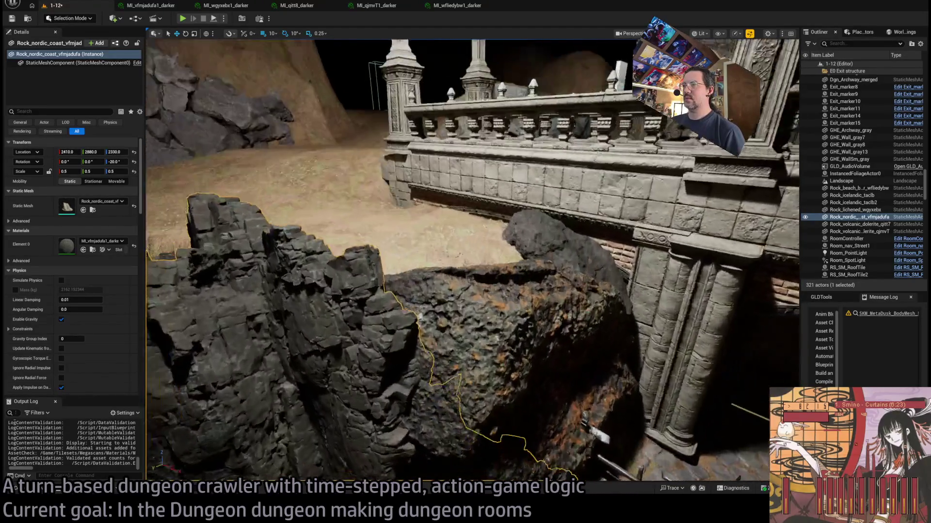
pyautogui.press('a')
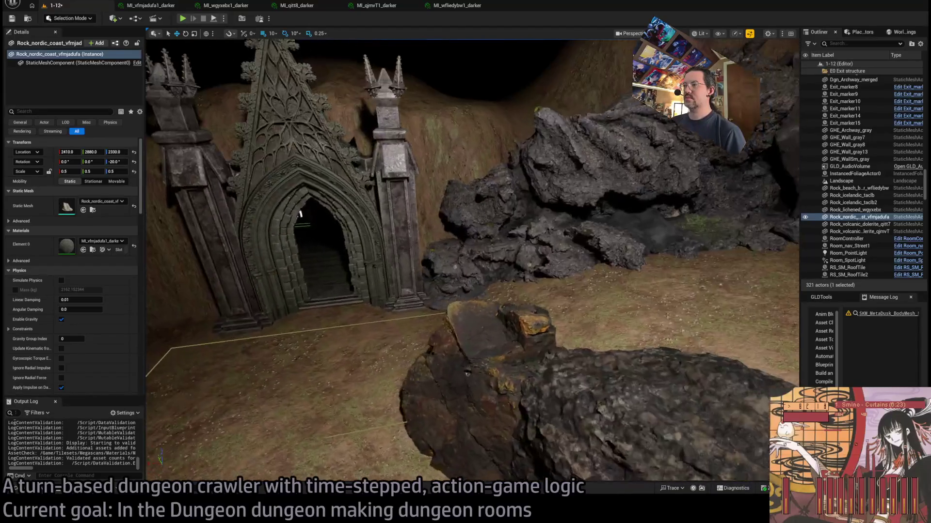
pyautogui.press('d')
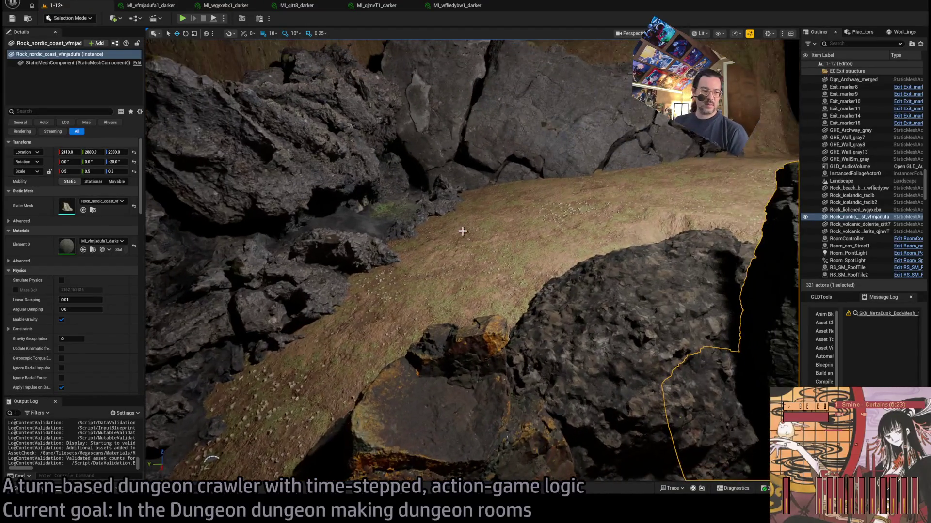
pyautogui.press('w')
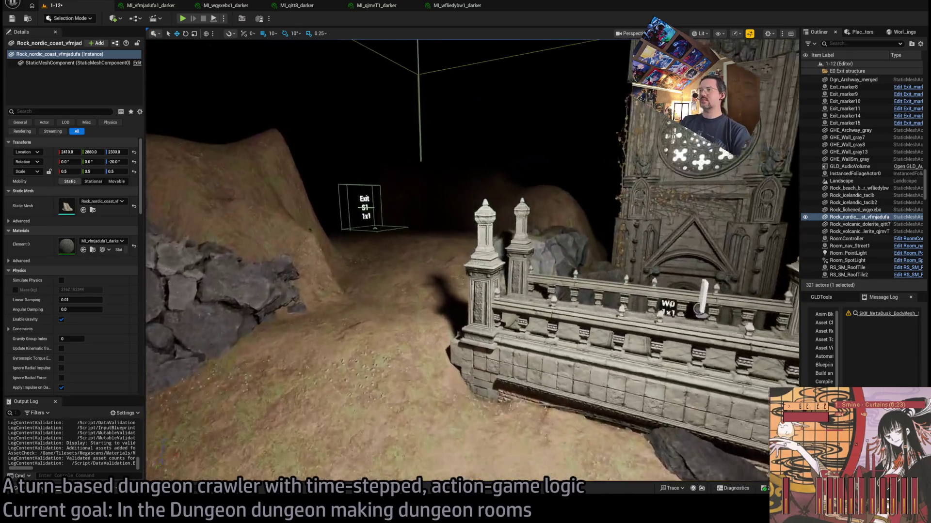
pyautogui.press('w')
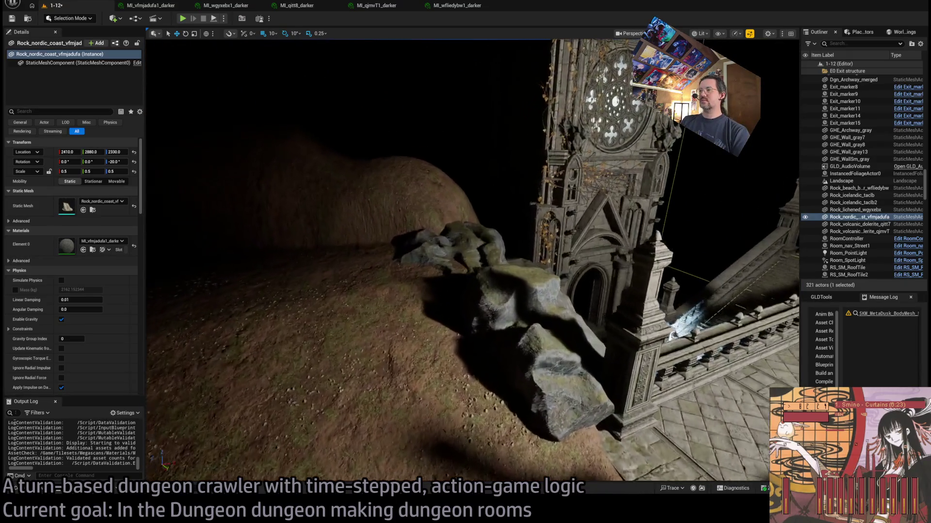
pyautogui.press('w')
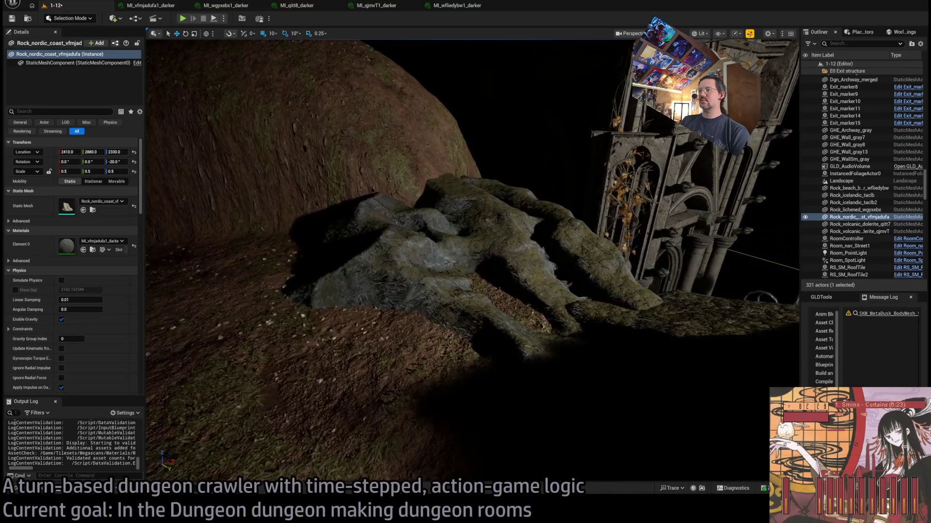
pyautogui.click(466, 350)
pyautogui.press('f')
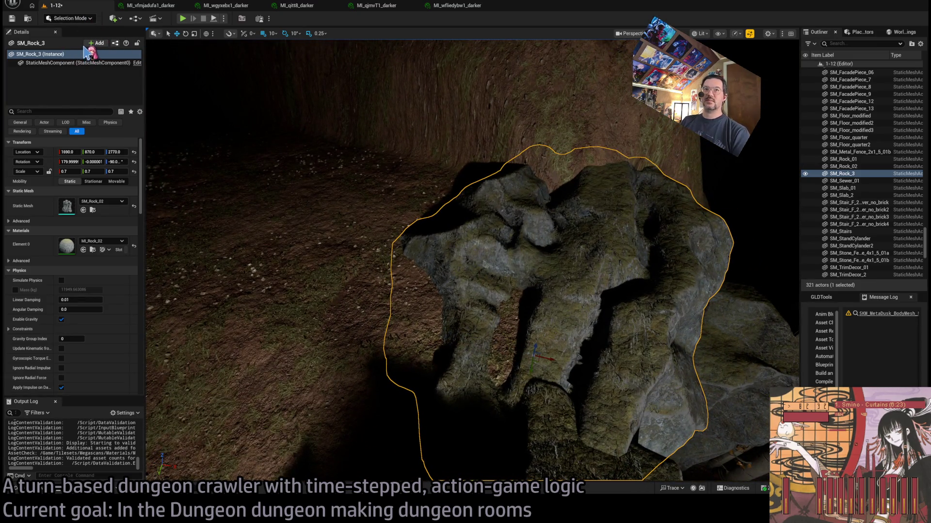
# - In Landscape Mode, sculpt the ground up to fill the dark hole beside the rock wall
pyautogui.hotkey('shift', '2')
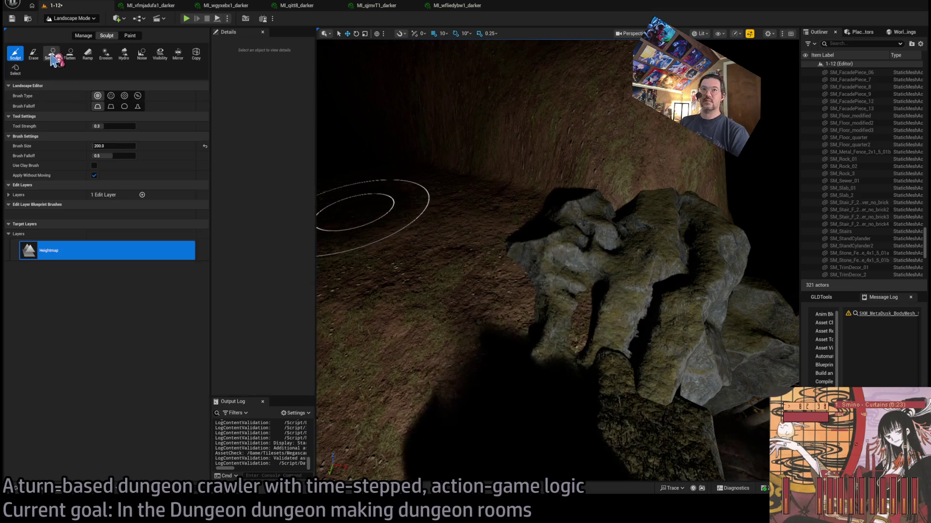
pyautogui.hotkey('ctrl', 'z')
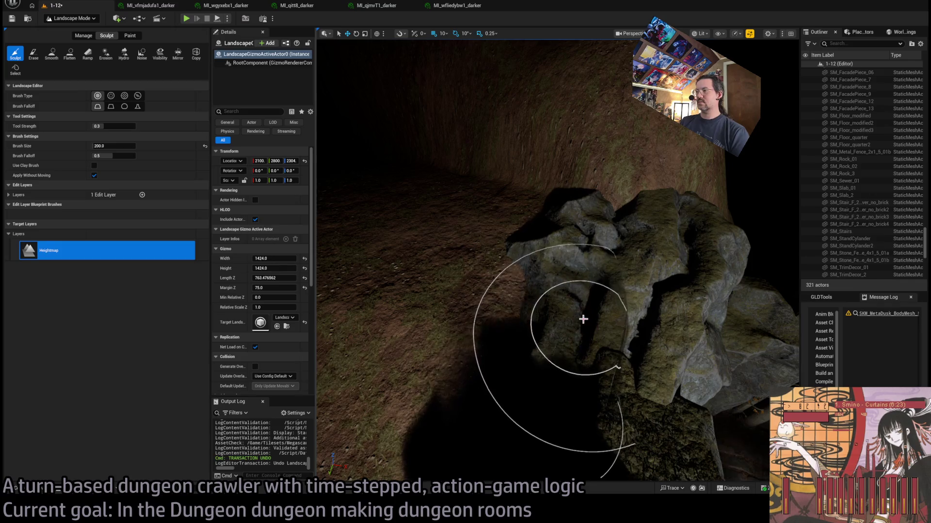
pyautogui.moveTo(602, 321)
pyautogui.mouseDown()
pyautogui.moveTo(485, 262)
pyautogui.moveTo(528, 230)
pyautogui.moveTo(631, 339)
pyautogui.mouseUp()
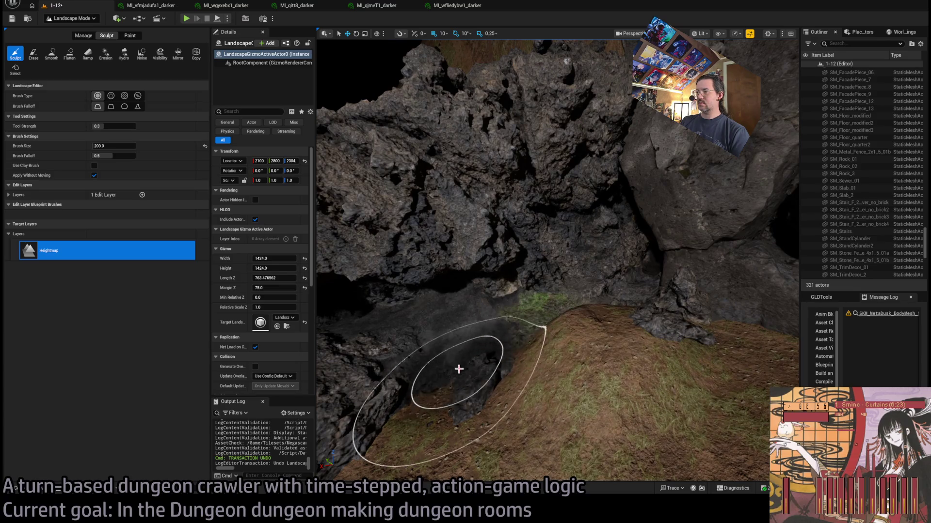
pyautogui.moveTo(459, 369); pyautogui.dragTo(467, 334)
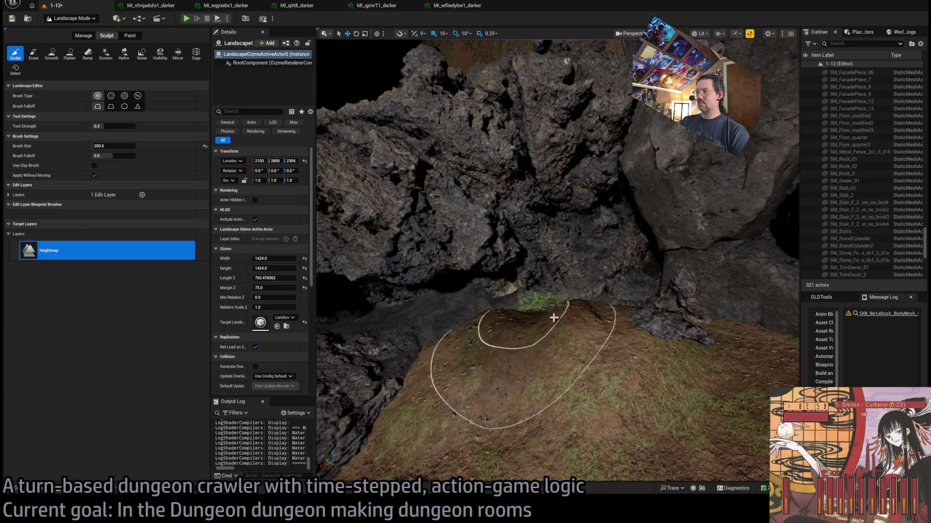
pyautogui.moveTo(650, 360)
pyautogui.mouseDown()
pyautogui.moveTo(610, 368)
pyautogui.moveTo(621, 304)
pyautogui.mouseUp()
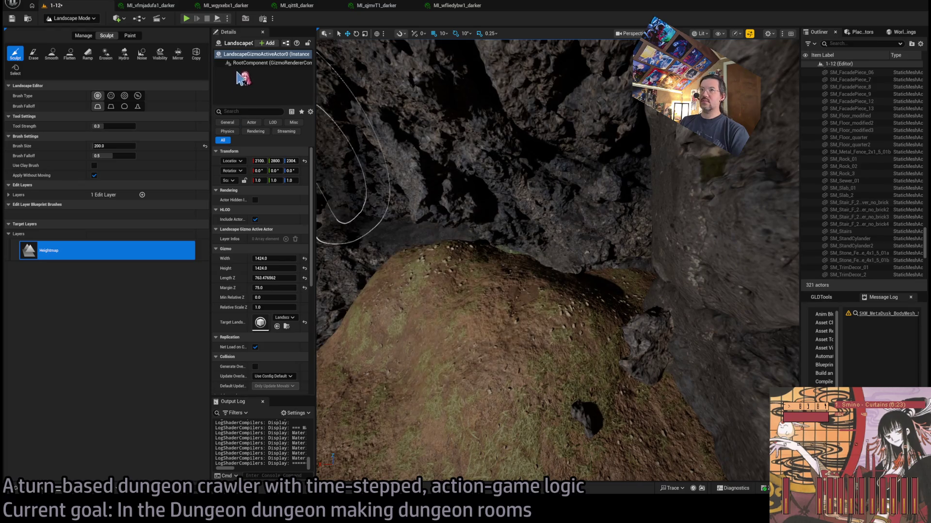
# - Try the Smooth tool, return to Sculpt, and undo the unwanted terrain stroke
pyautogui.click(52, 53)
pyautogui.scroll(-5, 654, 305)
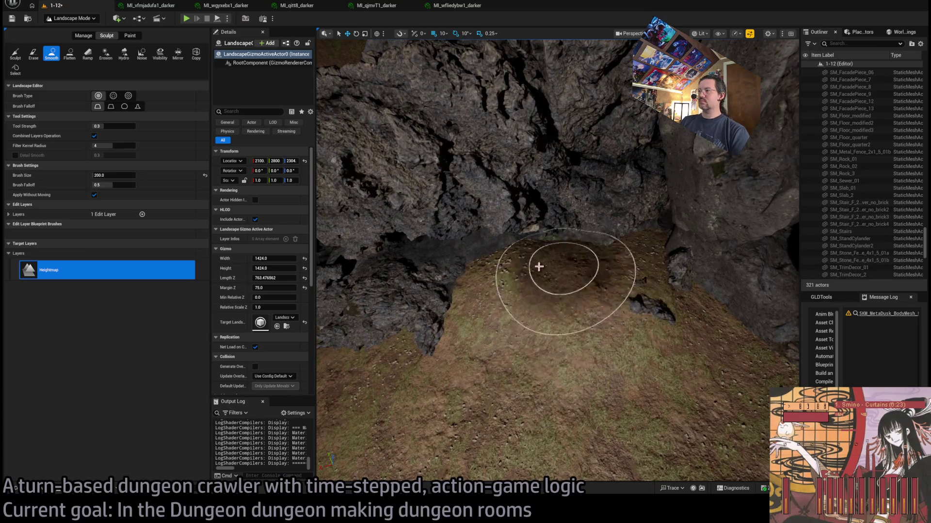
pyautogui.moveTo(633, 340)
pyautogui.mouseDown()
pyautogui.moveTo(630, 320)
pyautogui.moveTo(630, 344)
pyautogui.mouseUp()
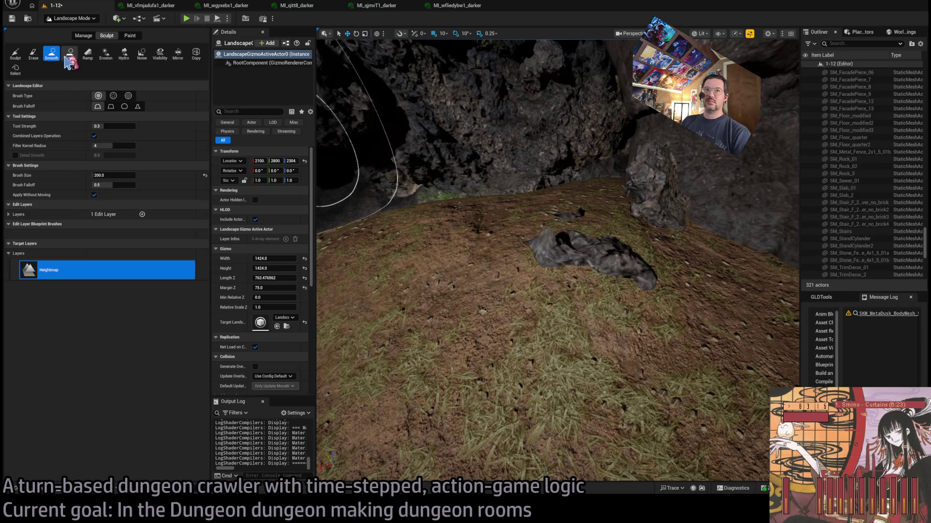
pyautogui.click(15, 53)
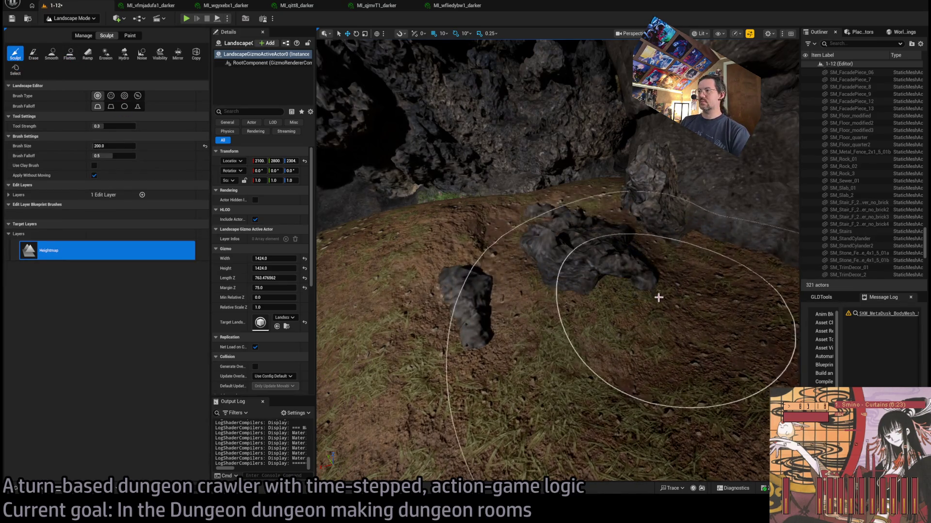
pyautogui.hotkey('ctrl', 'z')
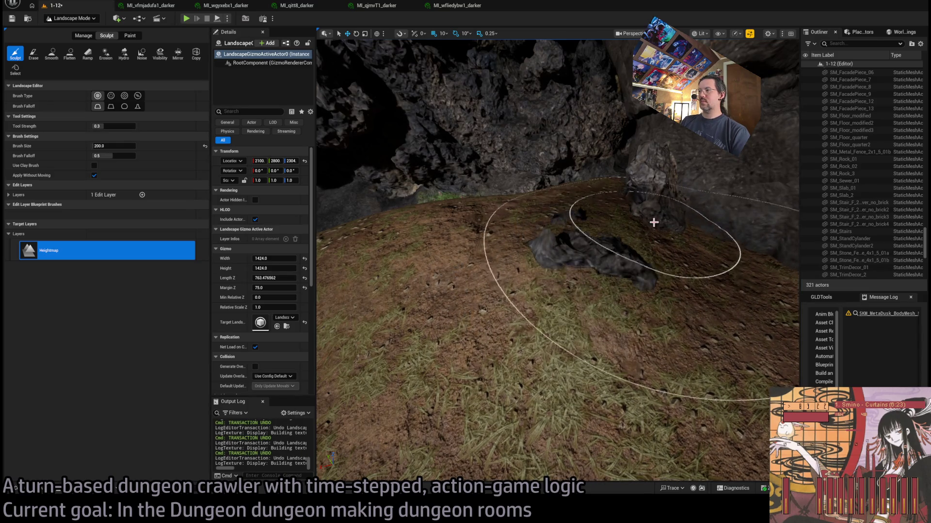
pyautogui.press('w')
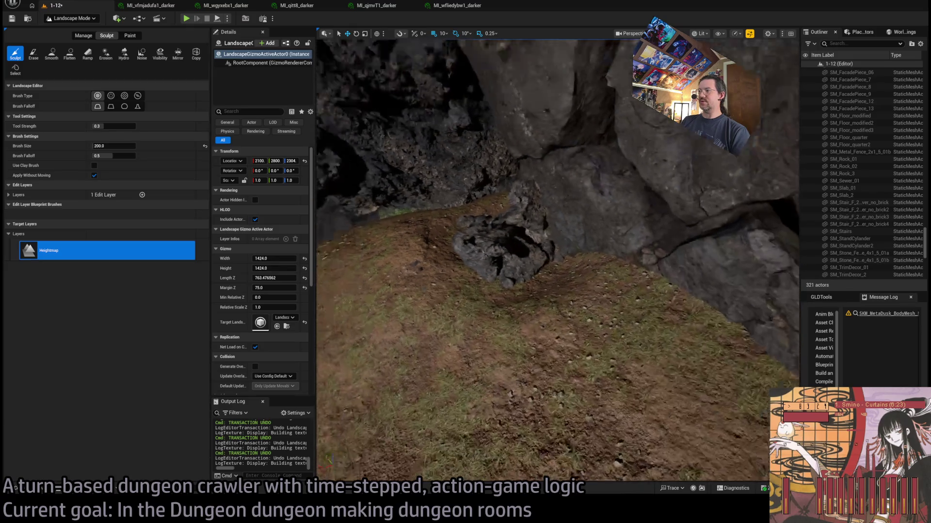
pyautogui.press('w')
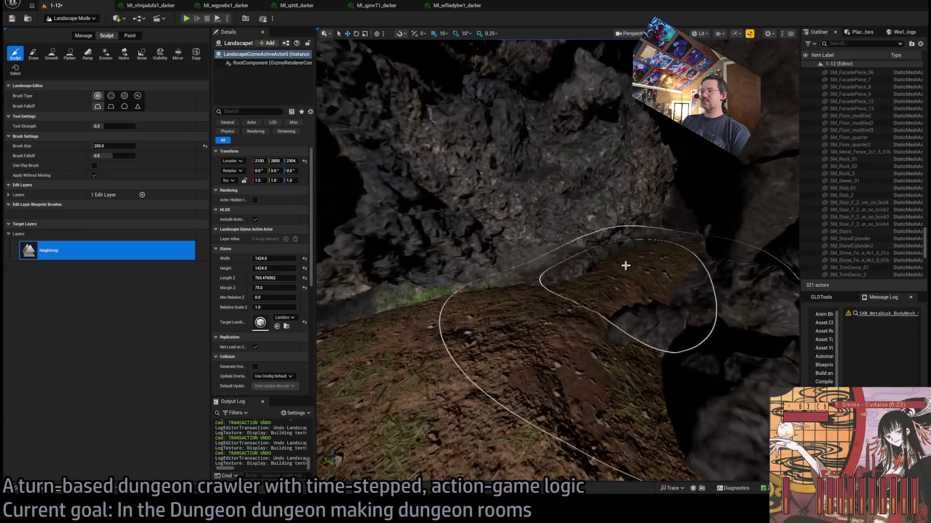
pyautogui.press('w')
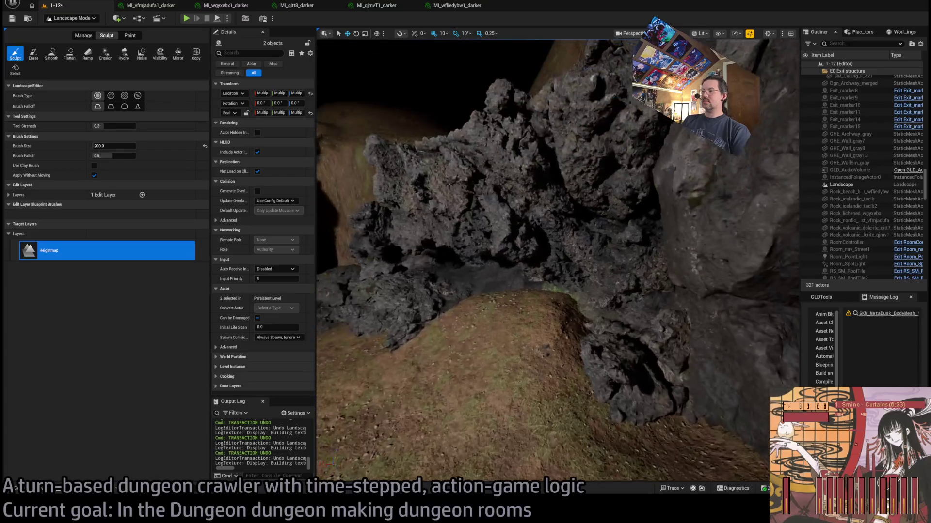
# - Fly the camera over the courtyard to the gothic arch doorway, then open the Content Drawer
pyautogui.press('s')
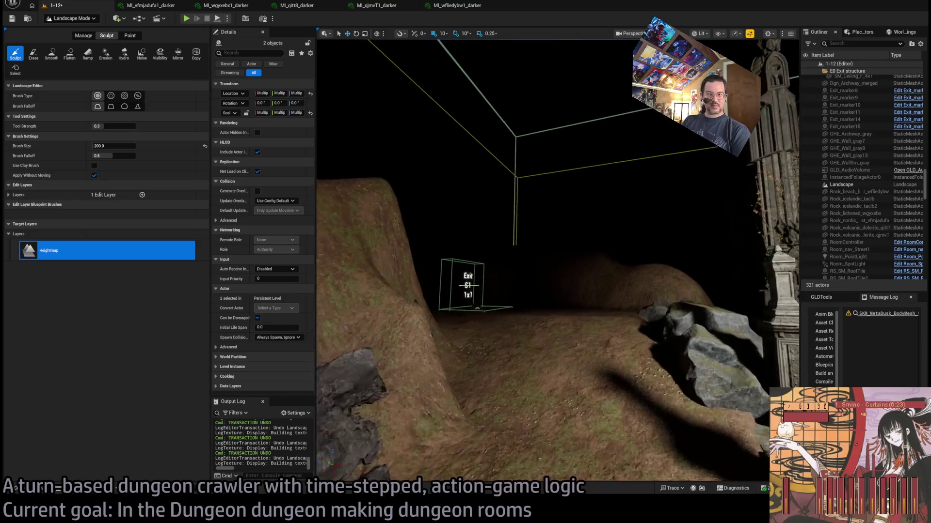
pyautogui.press('s')
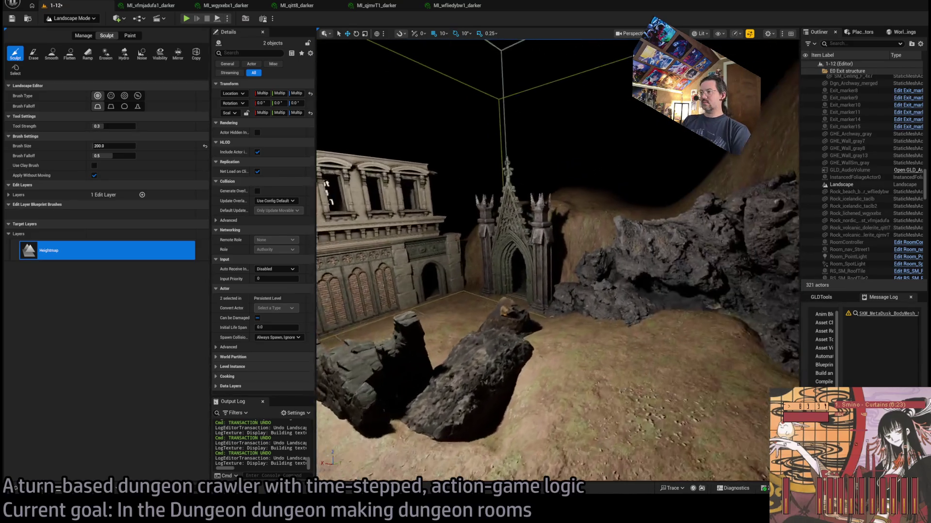
pyautogui.press('w')
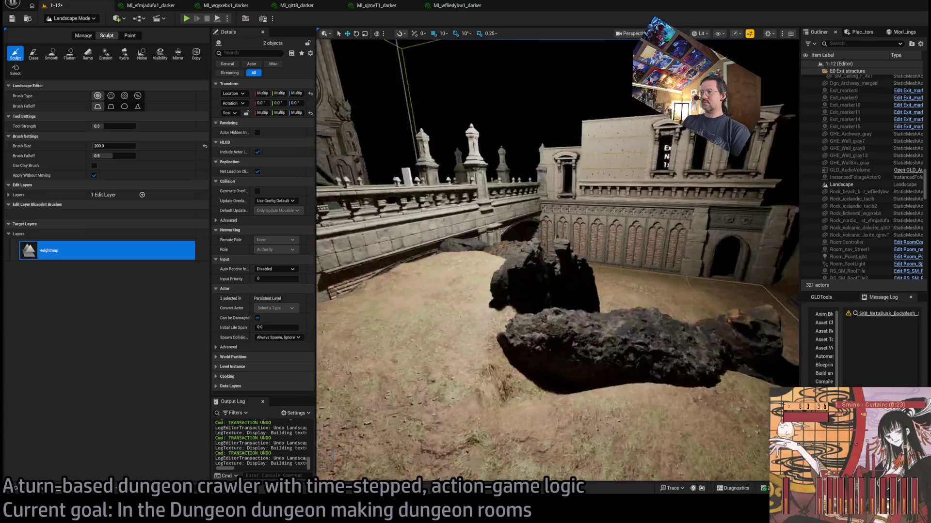
pyautogui.press('w')
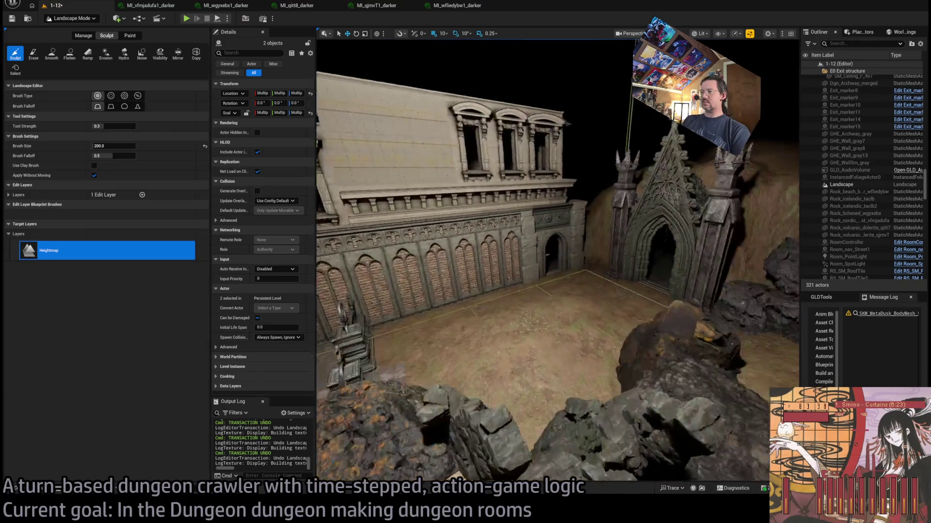
pyautogui.press('w')
pyautogui.press('w')
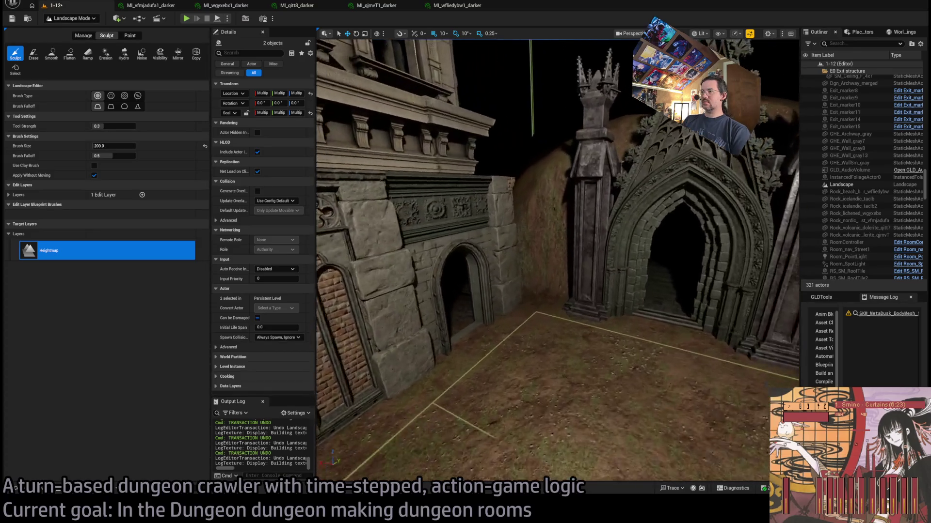
pyautogui.press('w')
pyautogui.hotkey('ctrl', 'space')
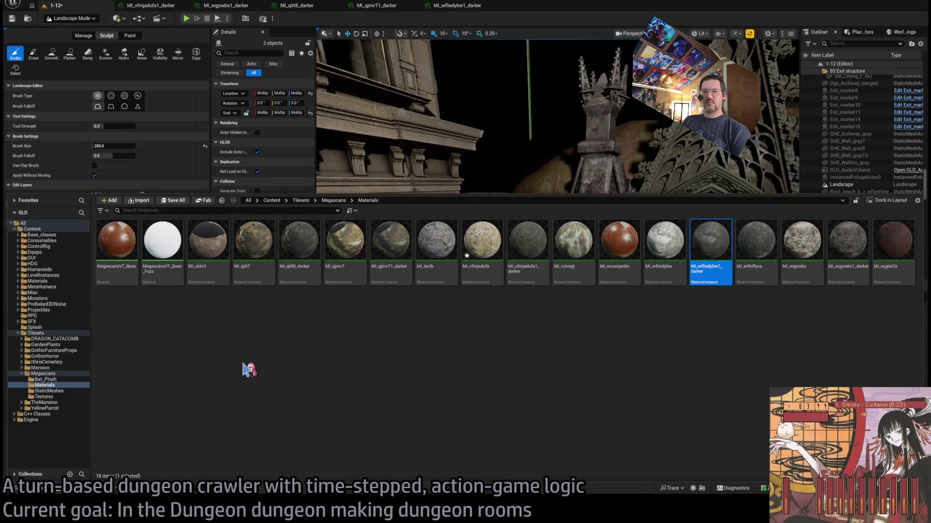
# - Drag Rock_beach_formation from Megascans beside the pillar and return to Selection Mode
pyautogui.click(57, 374)
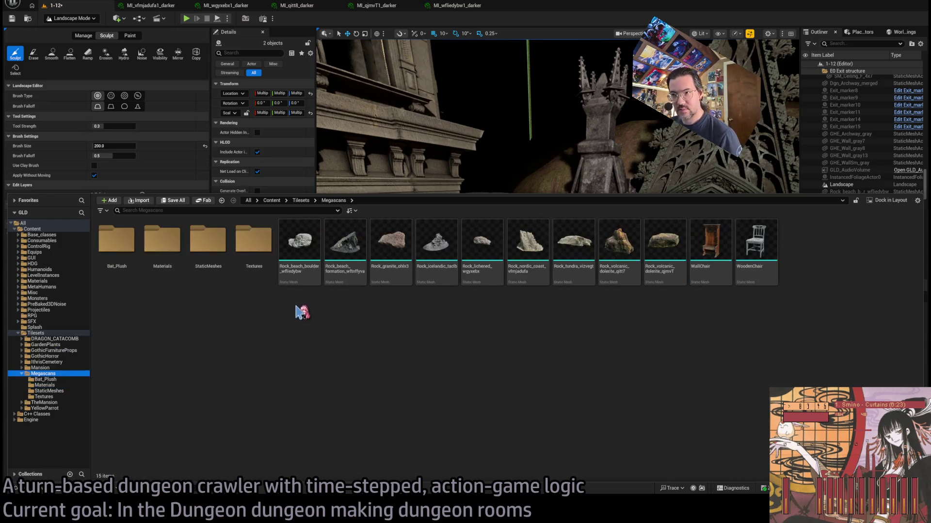
pyautogui.moveTo(345, 244)
pyautogui.mouseDown()
pyautogui.moveTo(524, 203)
pyautogui.moveTo(542, 348)
pyautogui.moveTo(540, 337)
pyautogui.mouseUp()
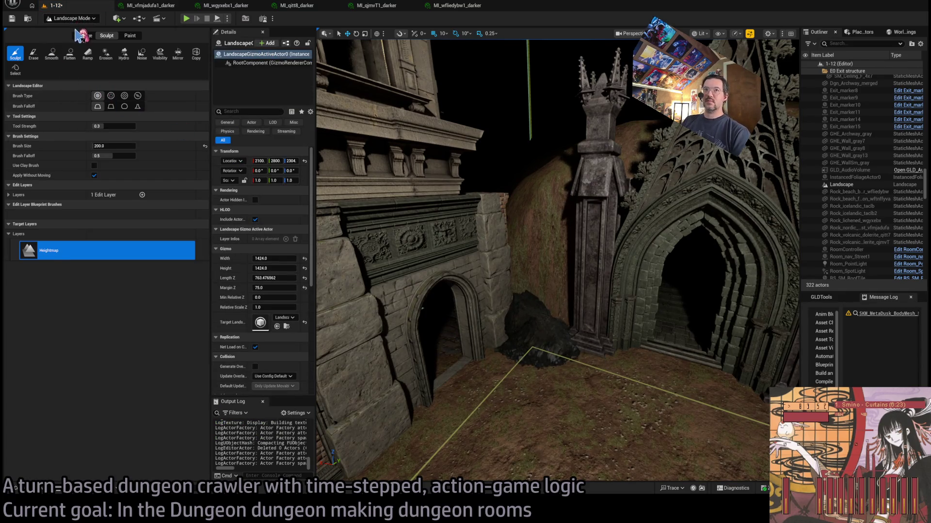
pyautogui.hotkey('shift', '1')
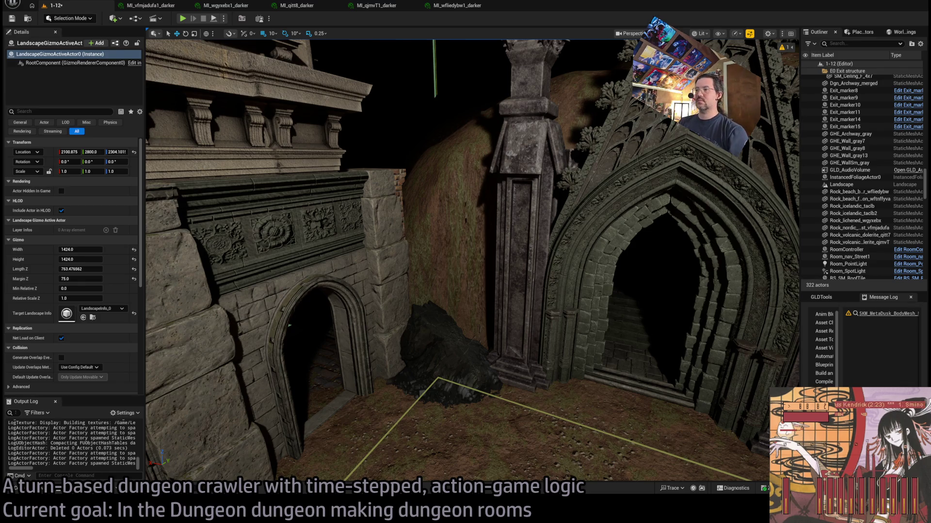
pyautogui.moveTo(453, 305)
pyautogui.mouseDown()
pyautogui.moveTo(474, 312)
pyautogui.moveTo(453, 305)
pyautogui.mouseUp()
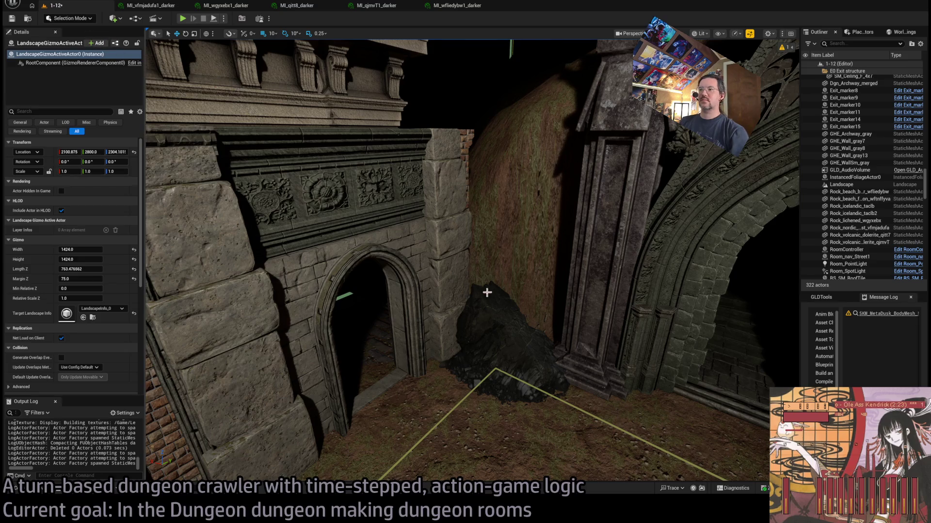
pyautogui.click(506, 331)
pyautogui.press('r')
pyautogui.moveTo(507, 355)
pyautogui.mouseDown()
pyautogui.moveTo(521, 334)
pyautogui.moveTo(516, 344)
pyautogui.mouseUp()
pyautogui.press('e')
pyautogui.moveTo(526, 355); pyautogui.dragTo(517, 335)
pyautogui.moveTo(508, 374); pyautogui.dragTo(538, 369)
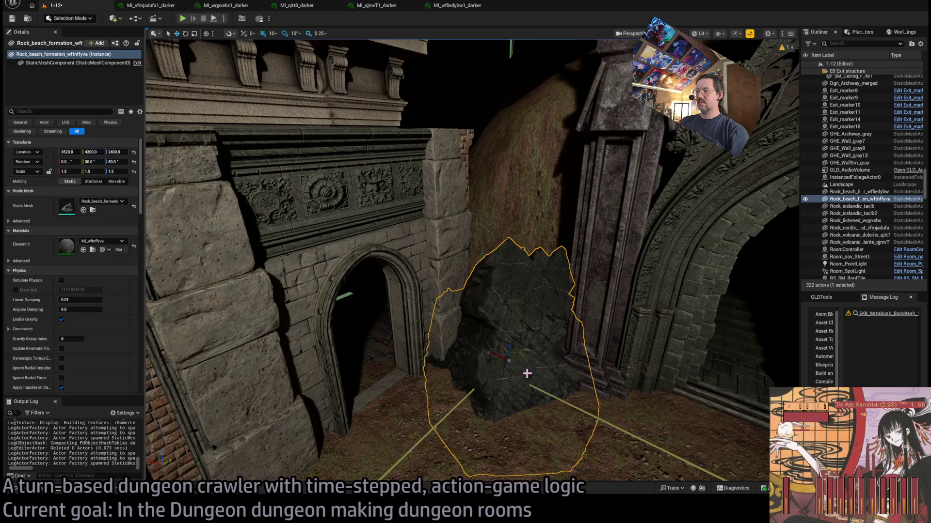
pyautogui.moveTo(508, 358)
pyautogui.mouseDown()
pyautogui.moveTo(505, 322)
pyautogui.moveTo(518, 326)
pyautogui.moveTo(515, 266)
pyautogui.moveTo(518, 295)
pyautogui.mouseUp()
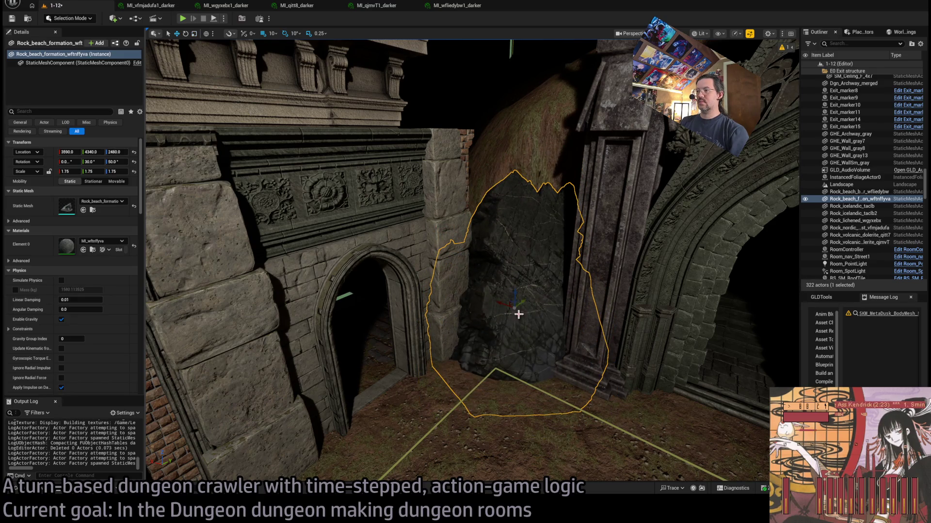
pyautogui.scroll(5, 524, 306)
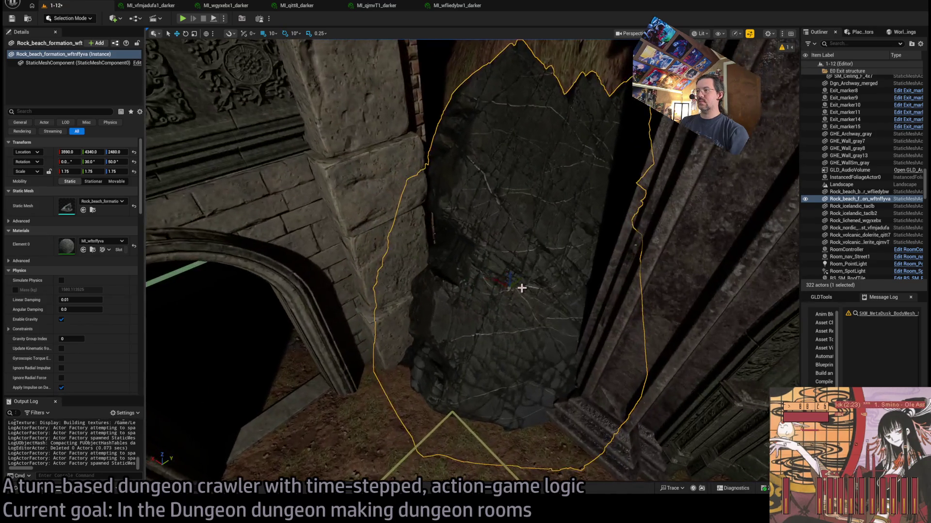
pyautogui.moveTo(526, 275)
pyautogui.mouseDown()
pyautogui.moveTo(504, 266)
pyautogui.moveTo(530, 277)
pyautogui.mouseUp()
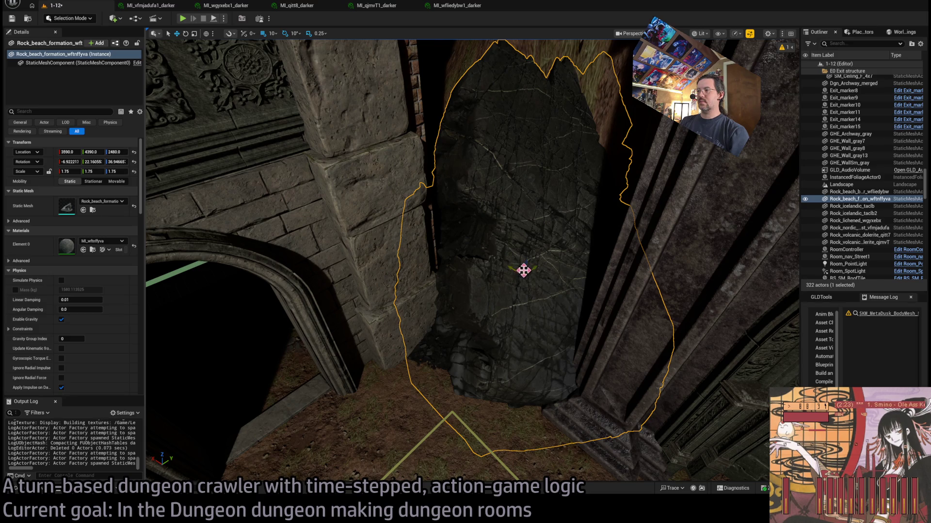
pyautogui.moveTo(524, 271)
pyautogui.mouseDown()
pyautogui.moveTo(507, 268)
pyautogui.moveTo(507, 280)
pyautogui.mouseUp()
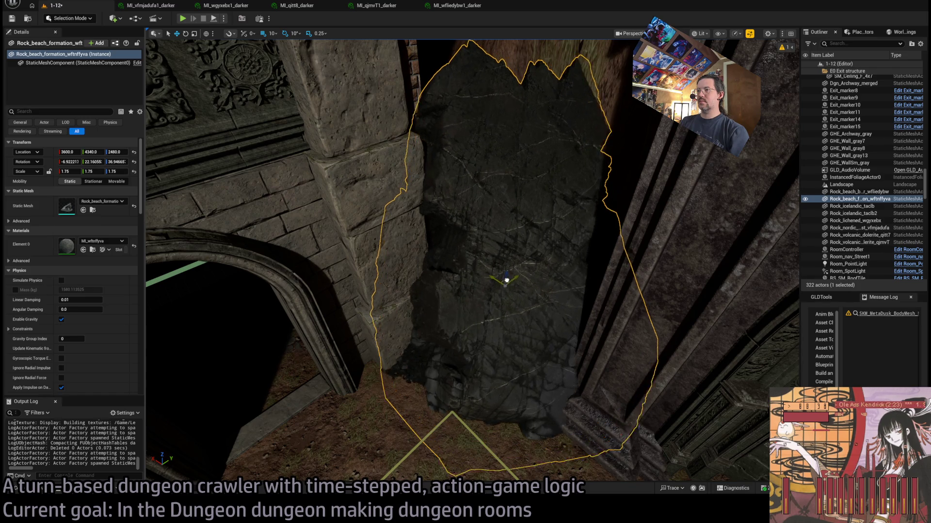
pyautogui.scroll(-5, 505, 279)
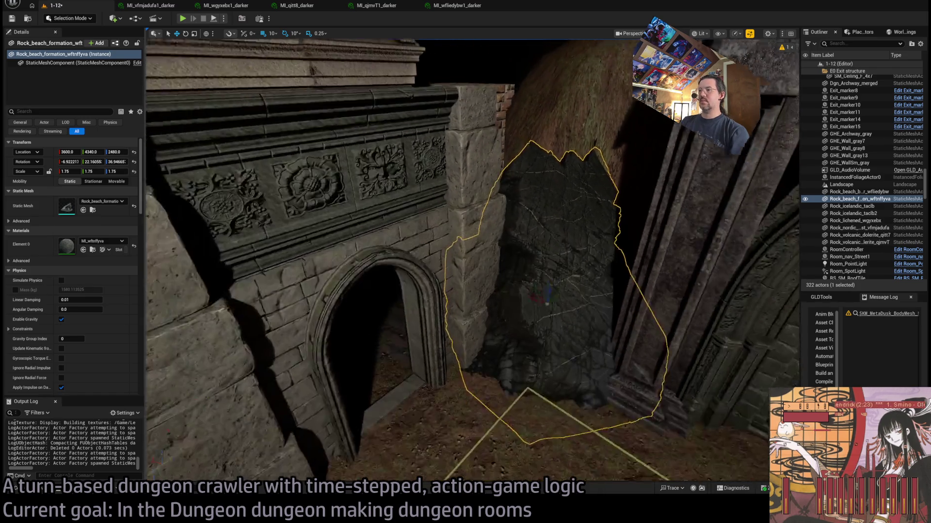
pyautogui.scroll(8, 505, 279)
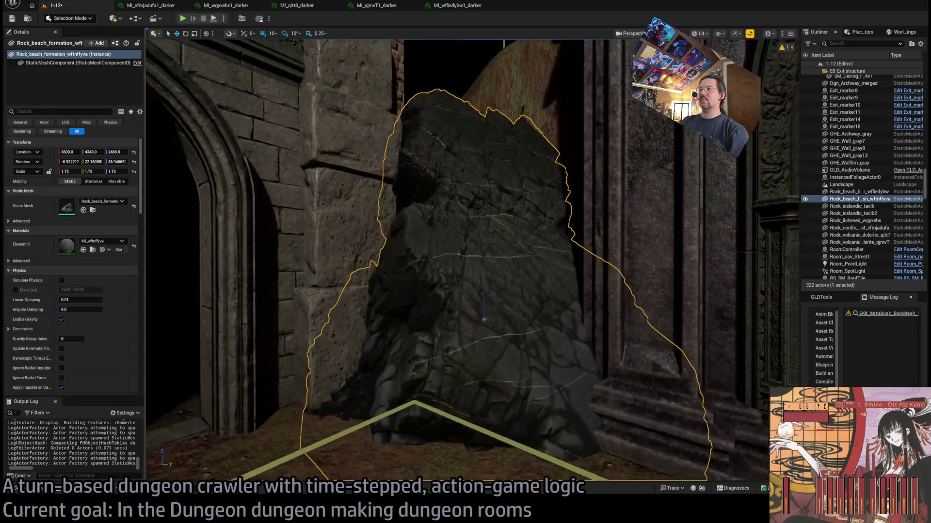
pyautogui.scroll(8, 505, 278)
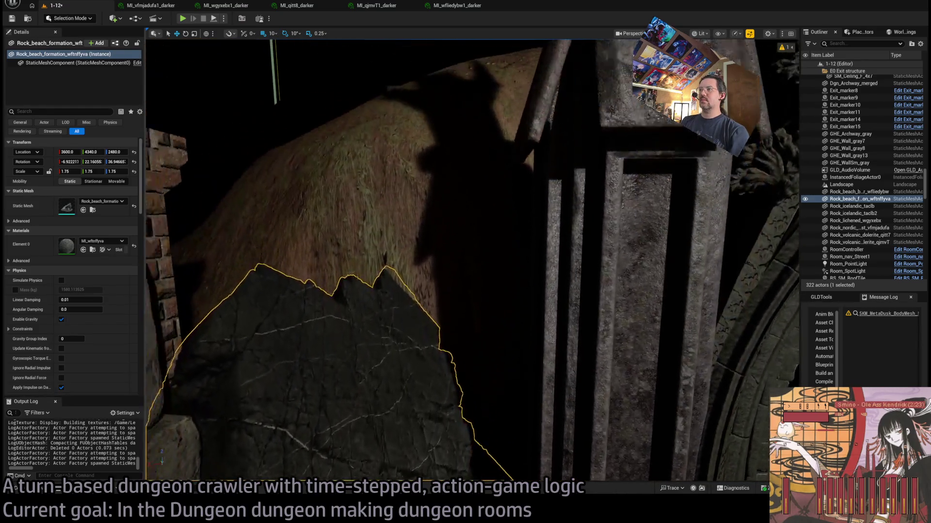
pyautogui.scroll(-10, 505, 278)
# - Slide Room_PointLight along its X axis toward the archway
pyautogui.click(533, 141)
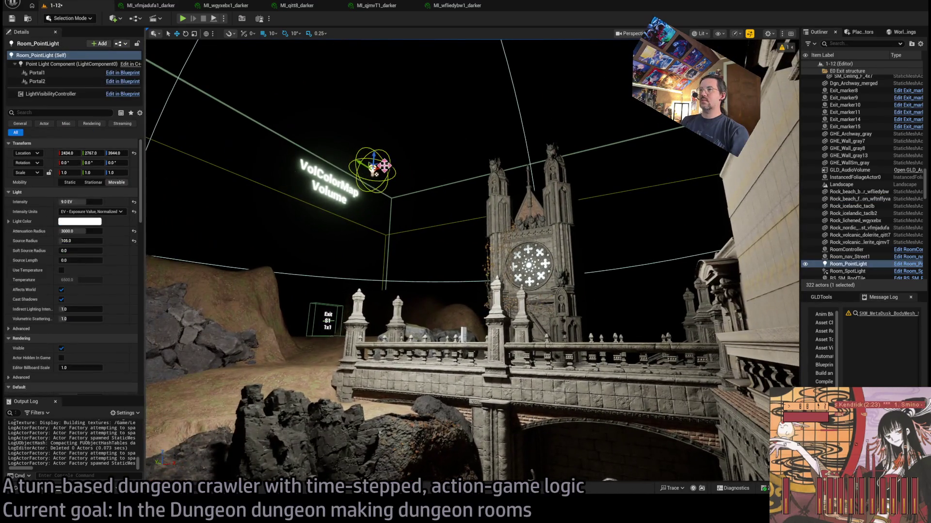
pyautogui.moveTo(375, 162); pyautogui.dragTo(589, 98)
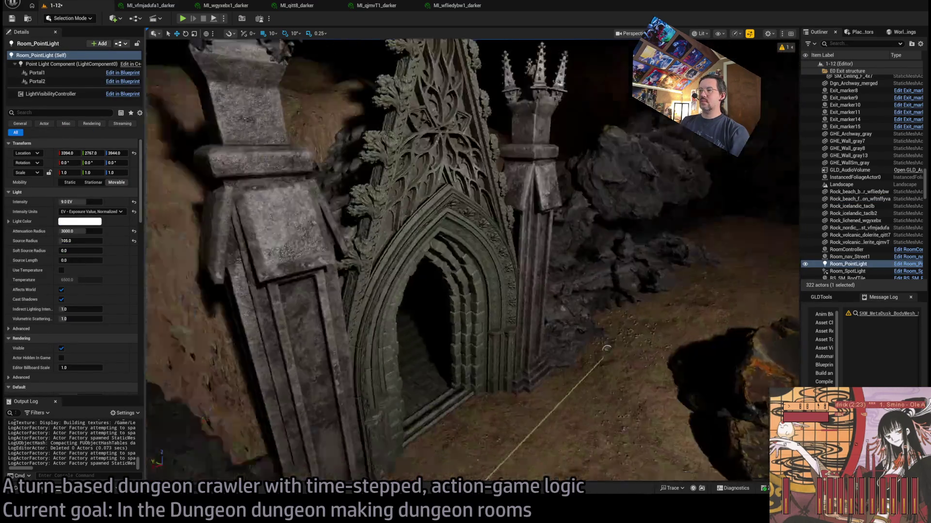
pyautogui.scroll(8, 472, 261)
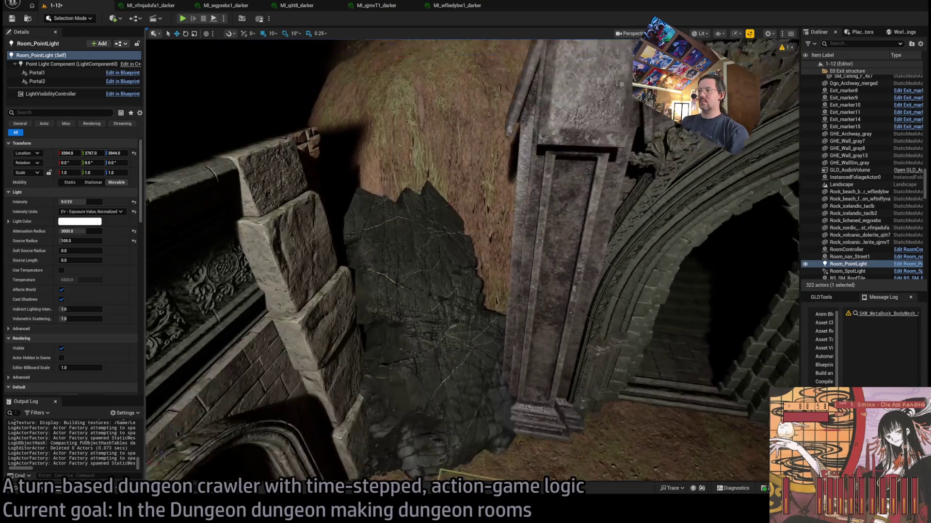
pyautogui.scroll(3, 472, 260)
# - Select the second beach boulder near the gothic portal arch and frame it
pyautogui.click(426, 271)
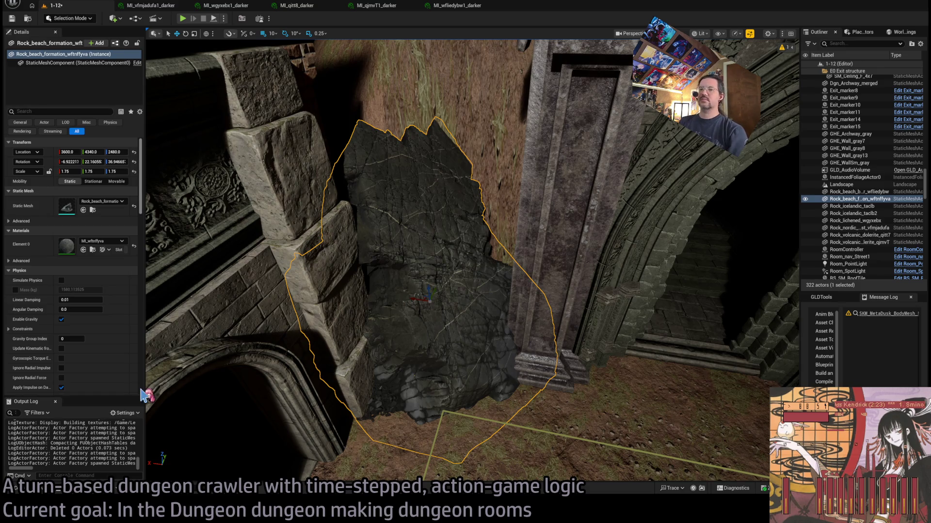
pyautogui.click(27, 492)
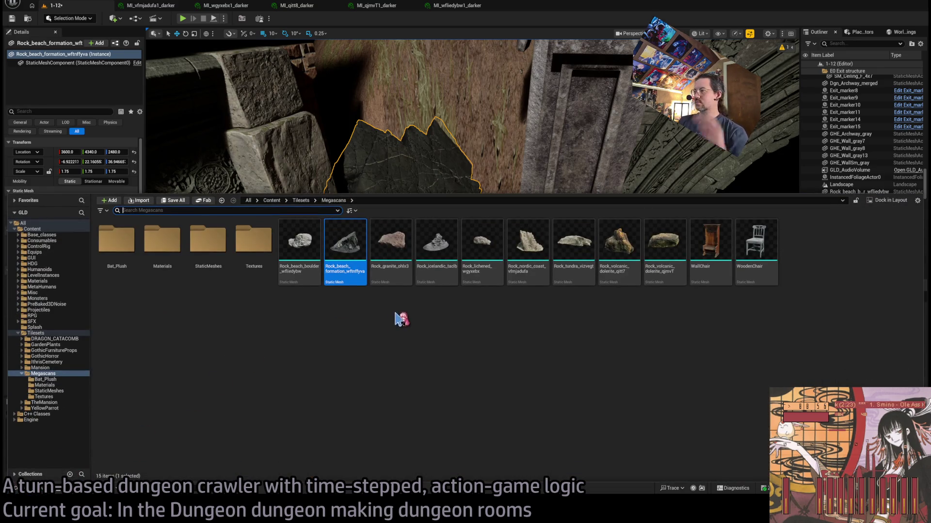
pyautogui.moveTo(386, 147); pyautogui.dragTo(430, 170)
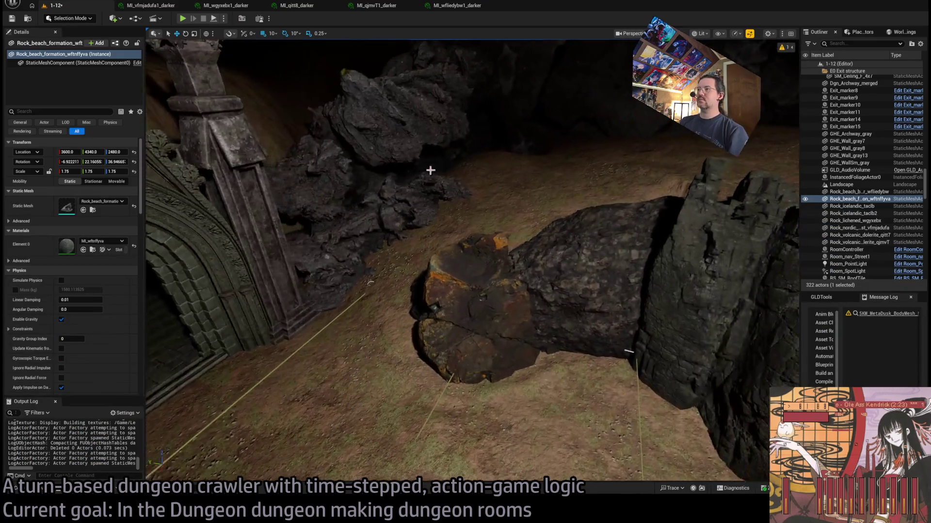
pyautogui.click(565, 297)
pyautogui.moveTo(565, 297)
pyautogui.mouseDown()
pyautogui.moveTo(543, 293)
pyautogui.moveTo(633, 258)
pyautogui.moveTo(176, 305)
pyautogui.moveTo(480, 305)
pyautogui.moveTo(391, 343)
pyautogui.moveTo(469, 349)
pyautogui.moveTo(484, 349)
pyautogui.moveTo(474, 339)
pyautogui.moveTo(492, 326)
pyautogui.moveTo(480, 312)
pyautogui.moveTo(463, 333)
pyautogui.moveTo(256, 268)
pyautogui.mouseUp()
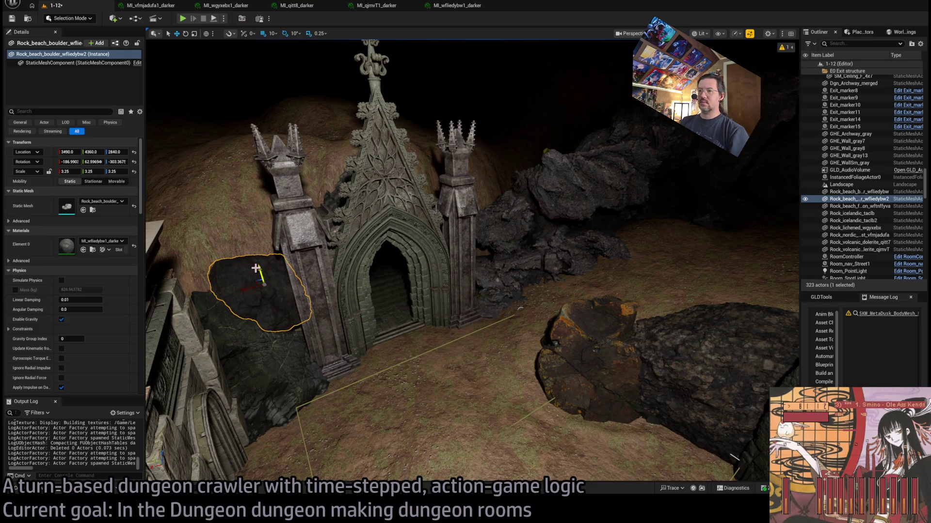
pyautogui.press('f')
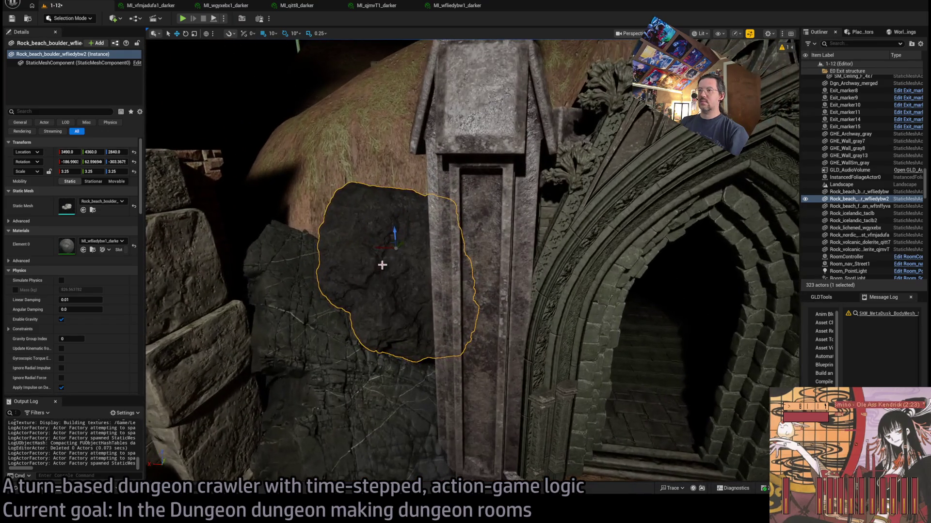
# - Shift the boulder to 3450, 4380, 2770 behind the pillar, then deselect it
pyautogui.moveTo(382, 265)
pyautogui.mouseDown()
pyautogui.moveTo(456, 173)
pyautogui.moveTo(422, 183)
pyautogui.moveTo(465, 202)
pyautogui.moveTo(443, 191)
pyautogui.mouseUp()
pyautogui.press('f')
pyautogui.moveTo(475, 260); pyautogui.dragTo(475, 260)
pyautogui.moveTo(515, 402); pyautogui.dragTo(513, 383)
pyautogui.click(482, 218)
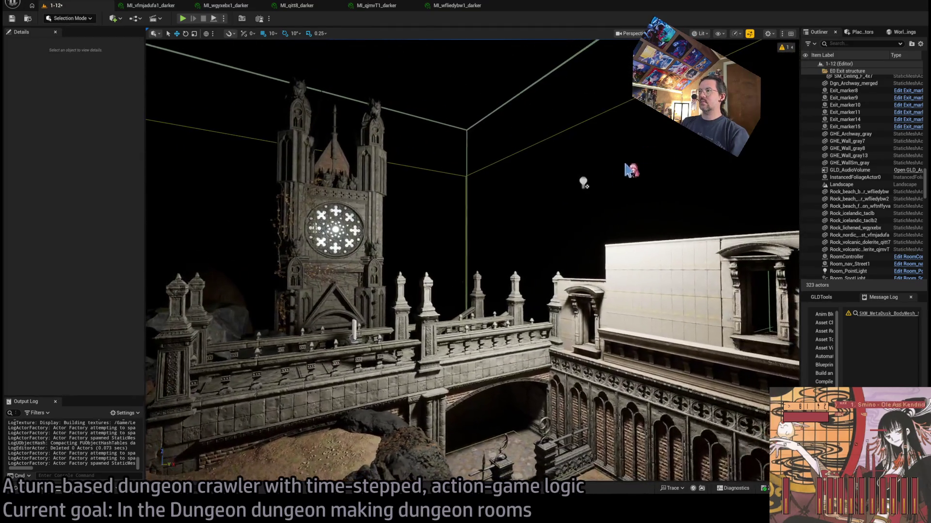
# - Select and frame the room's point light, orbiting around the rock and wall
pyautogui.click(583, 183)
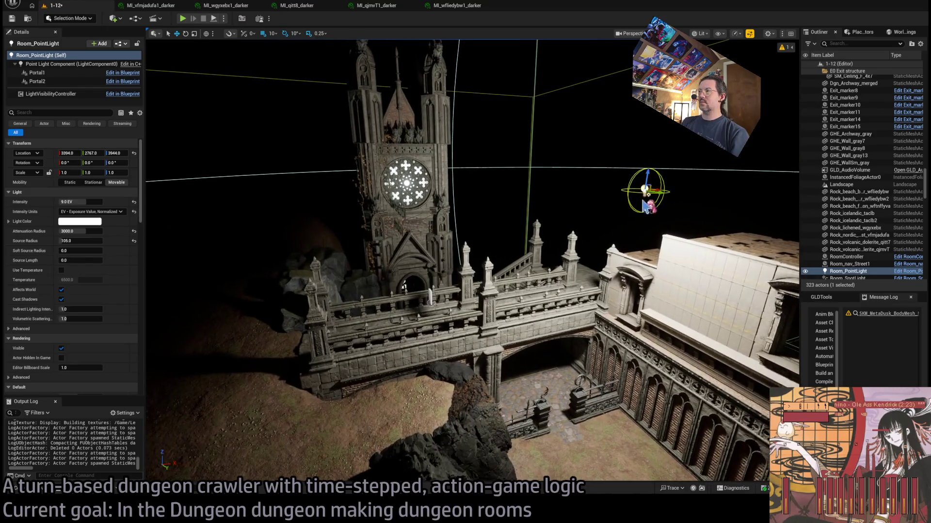
pyautogui.press('f')
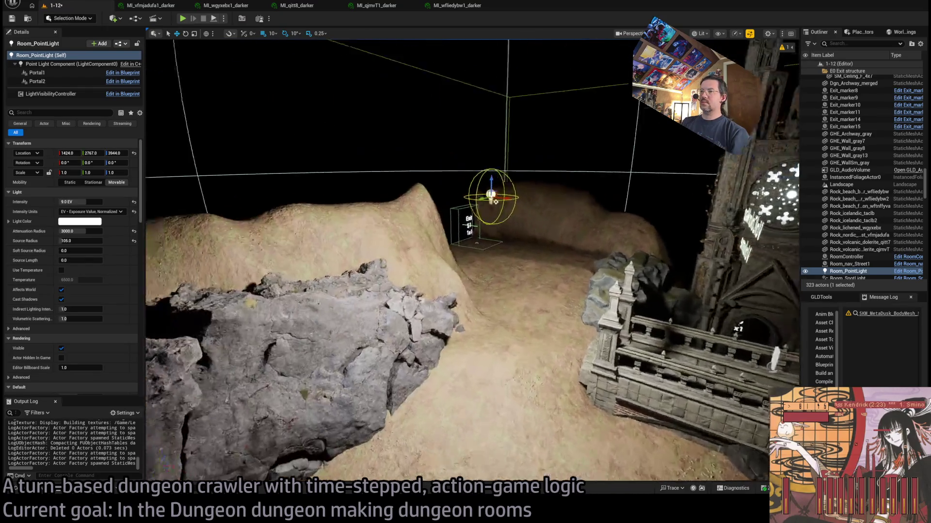
pyautogui.moveTo(473, 262)
pyautogui.mouseDown()
pyautogui.moveTo(434, 264)
pyautogui.moveTo(463, 262)
pyautogui.moveTo(450, 238)
pyautogui.moveTo(436, 262)
pyautogui.moveTo(432, 253)
pyautogui.mouseUp()
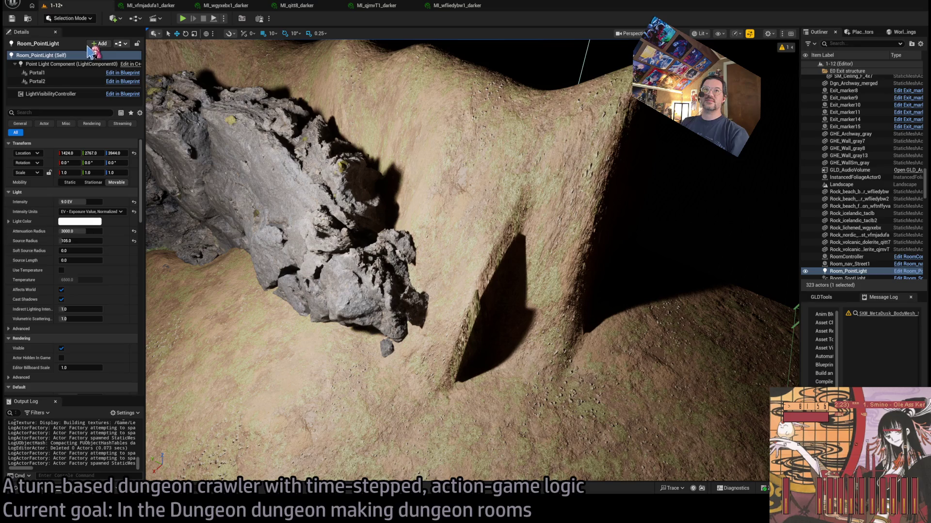
# - Enter Landscape Mode with the Smooth tool and survey the terrain around the gothic building
pyautogui.hotkey('shift', '2')
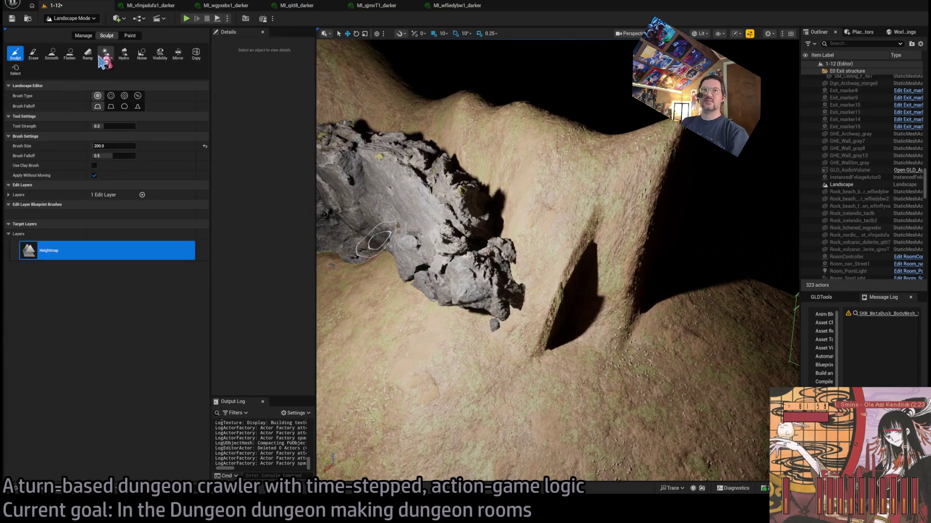
pyautogui.click(51, 53)
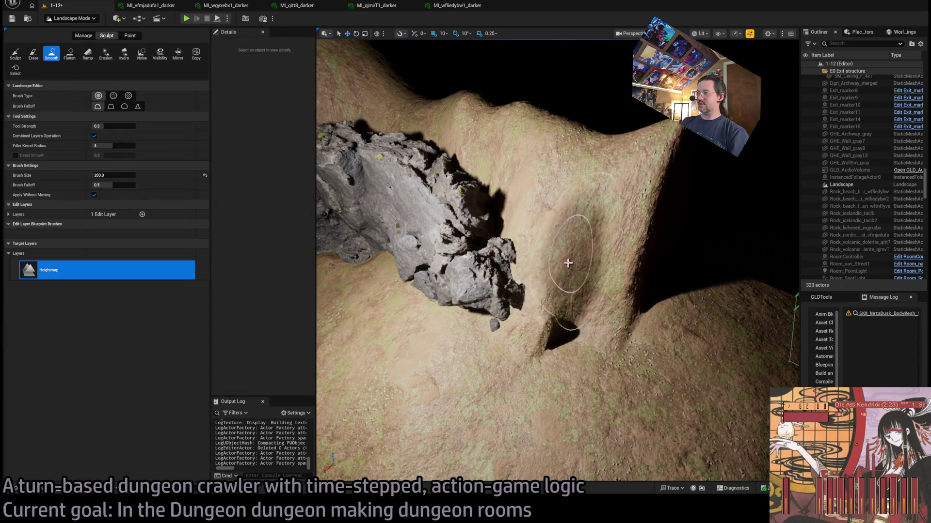
pyautogui.moveTo(565, 263); pyautogui.dragTo(481, 247)
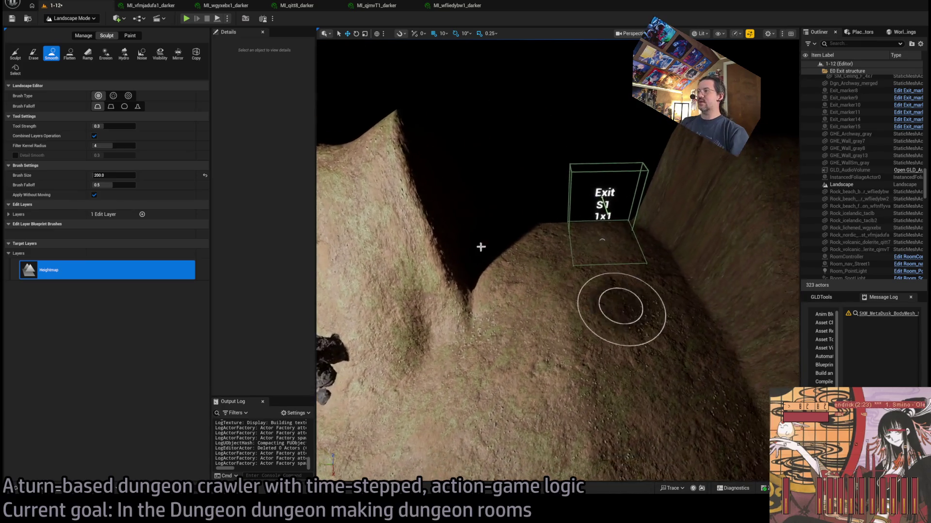
pyautogui.moveTo(641, 314)
pyautogui.mouseDown()
pyautogui.moveTo(605, 398)
pyautogui.moveTo(543, 264)
pyautogui.mouseUp()
# - Switch the viewport to Unlit, return to Selection Mode, and fly down the corridor to the brick facade
pyautogui.hotkey('alt', '3')
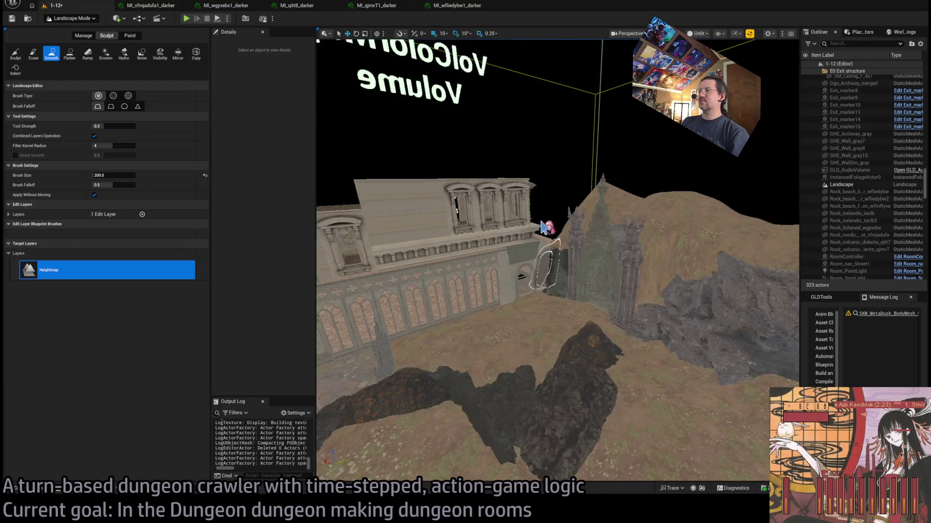
pyautogui.hotkey('shift', '1')
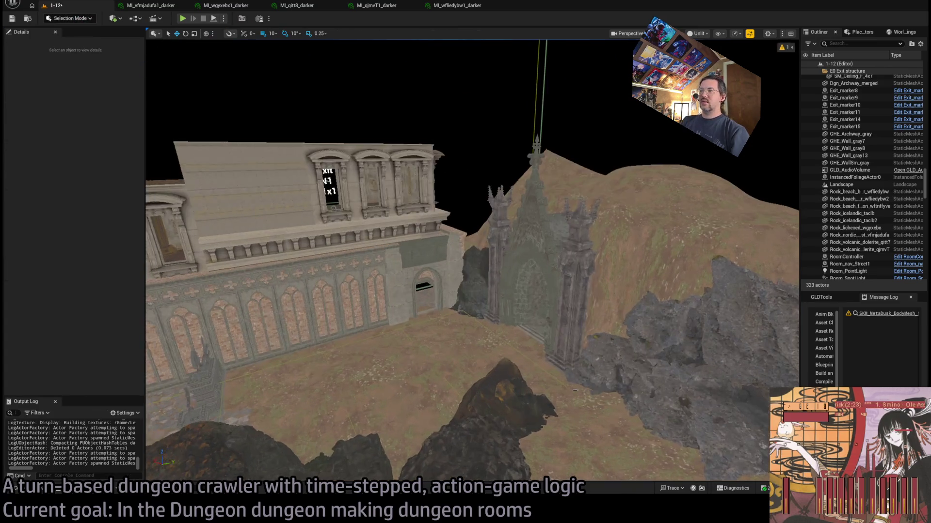
pyautogui.press('w')
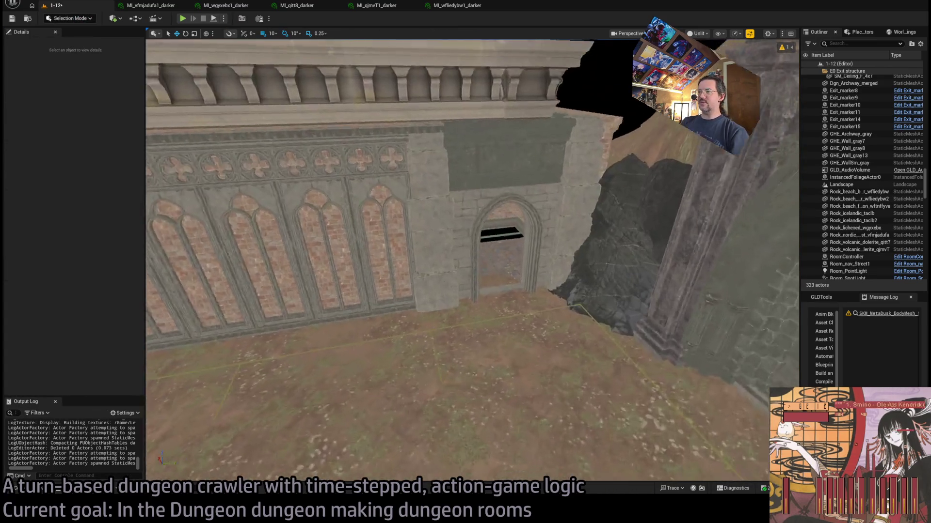
pyautogui.press('w')
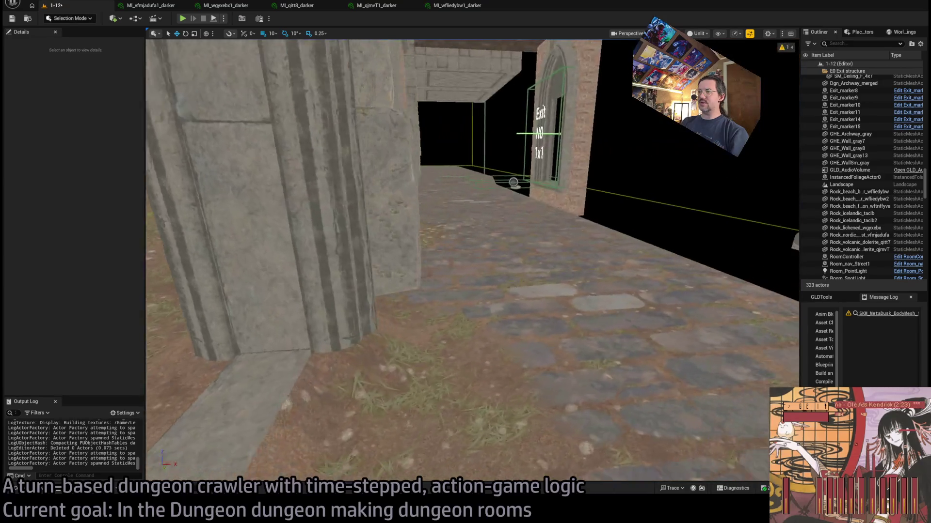
pyautogui.press('w')
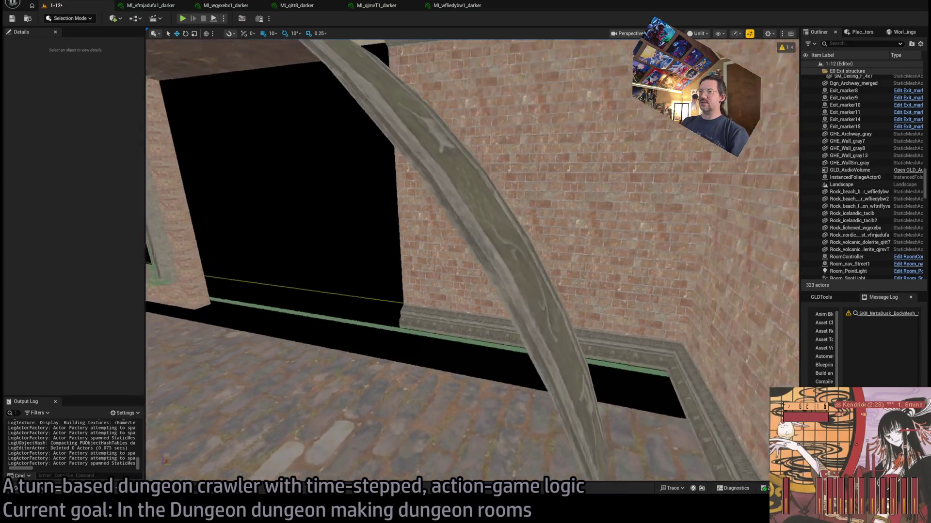
pyautogui.click(581, 218)
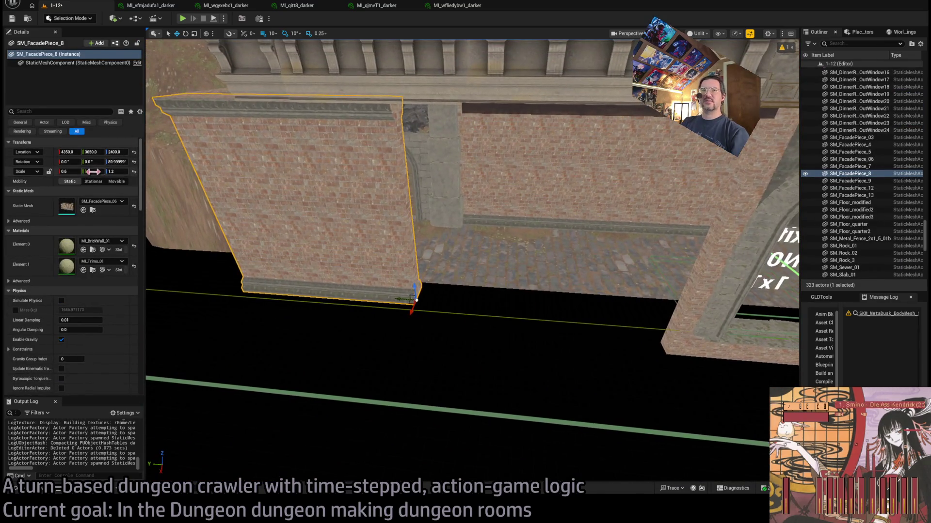
# - Set the brick facade wall's Scale X to 1.0
pyautogui.click(68, 172)
pyautogui.write('1')
pyautogui.press('Return')
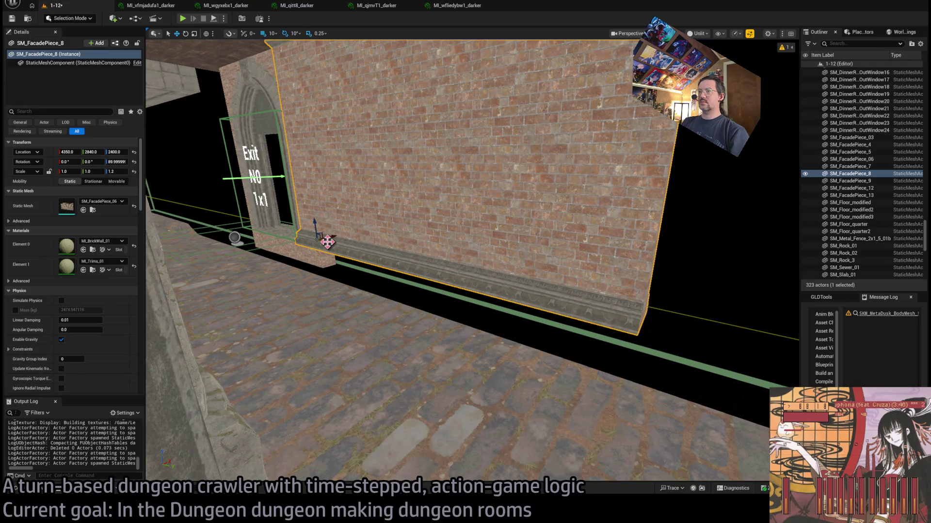
# - Alt-drag a duplicate of the facade wall further along the corridor
pyautogui.moveTo(327, 241); pyautogui.dragTo(767, 372)
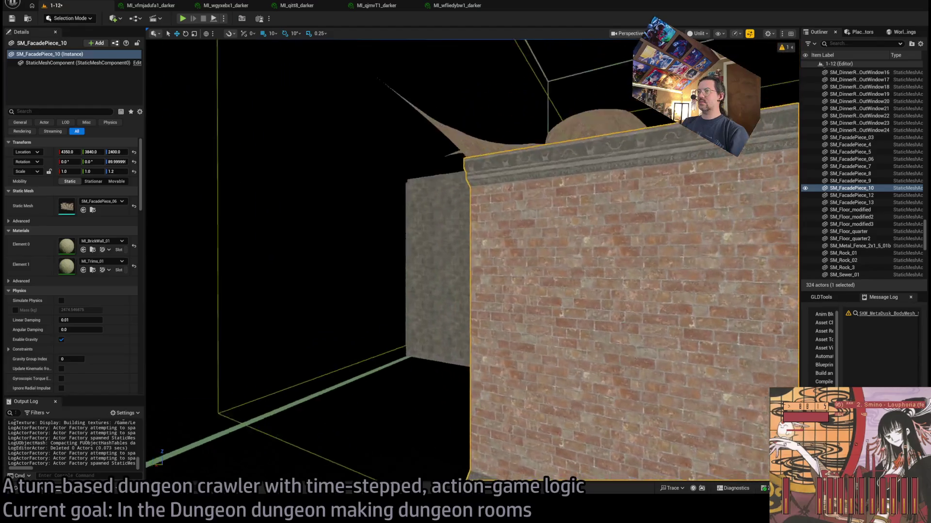
pyautogui.press('f')
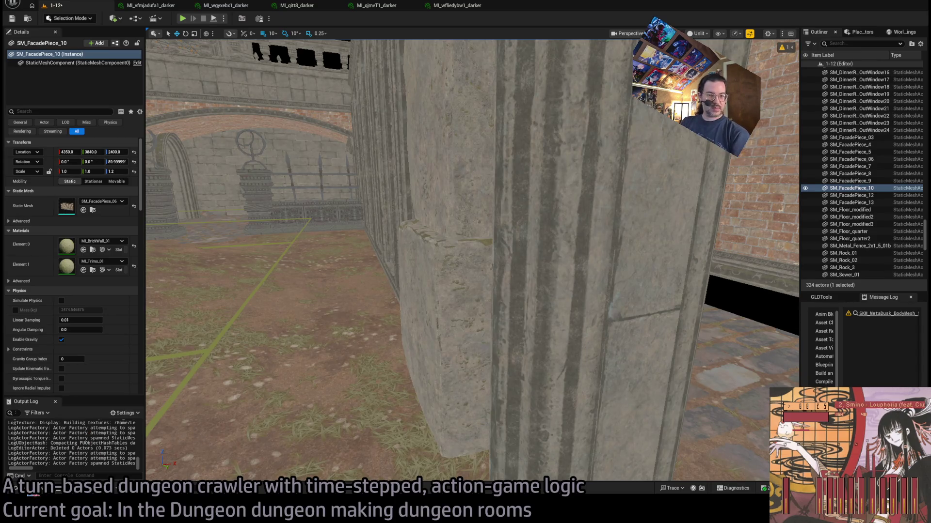
pyautogui.click(41, 491)
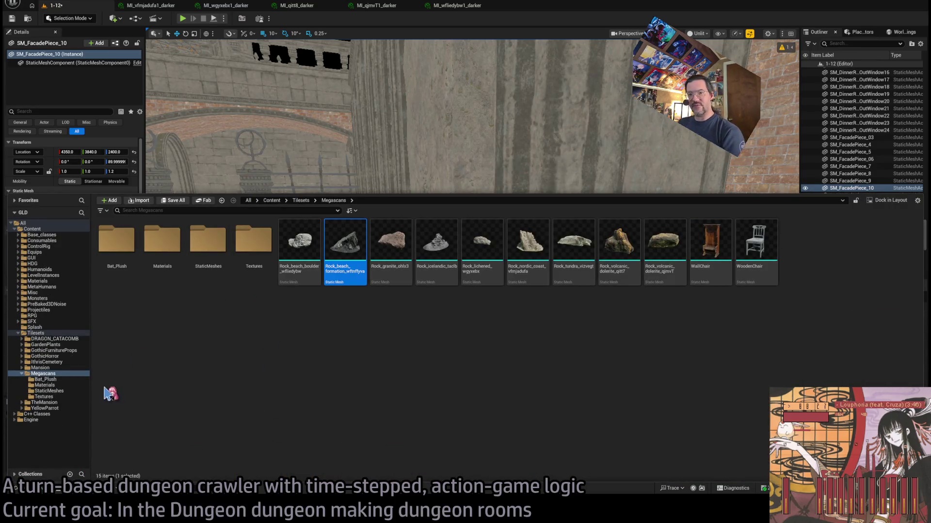
# - Browse to the IthrisCemetery tileset folder, then fly the view through the archway into the corridor
pyautogui.click(62, 368)
pyautogui.click(65, 362)
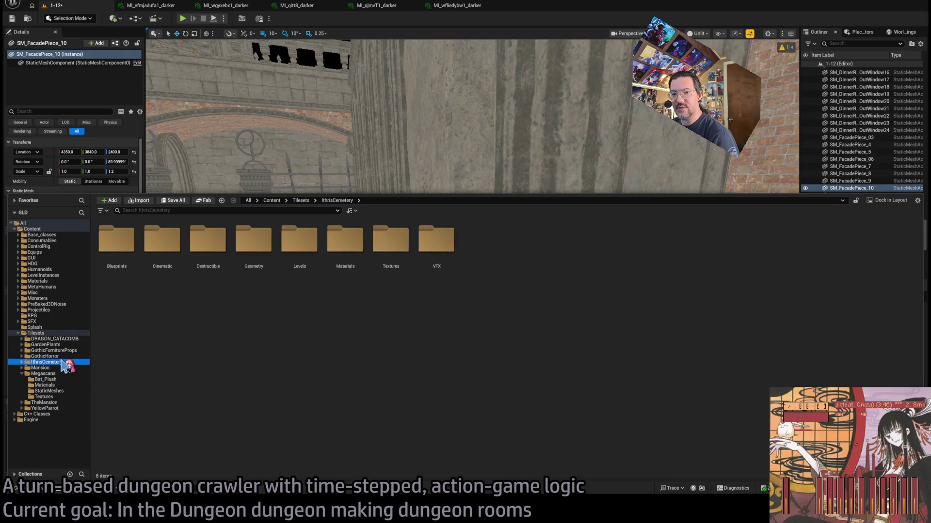
pyautogui.rightClick(464, 155)
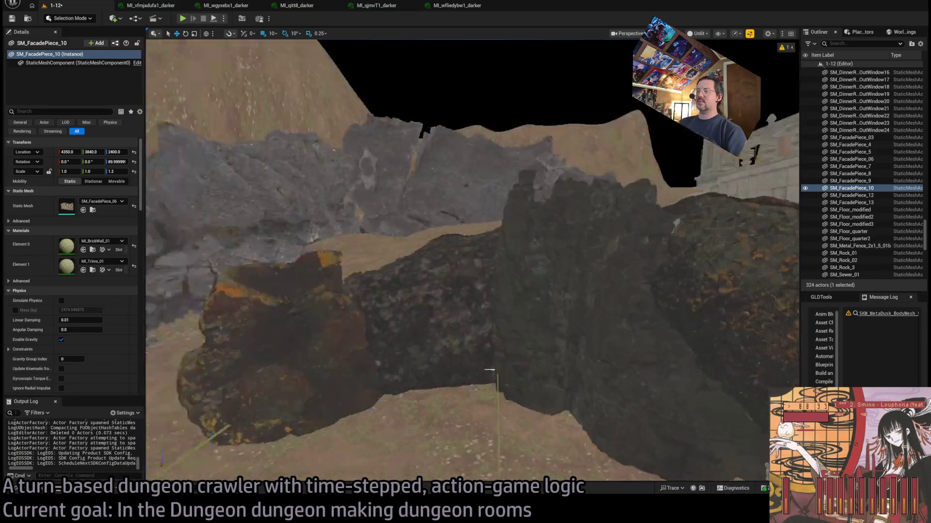
pyautogui.press('w')
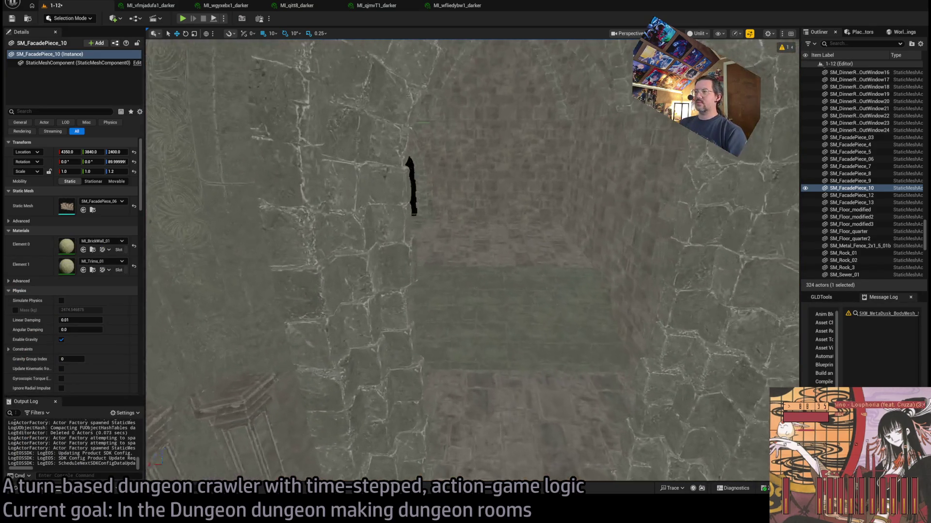
pyautogui.click(437, 315)
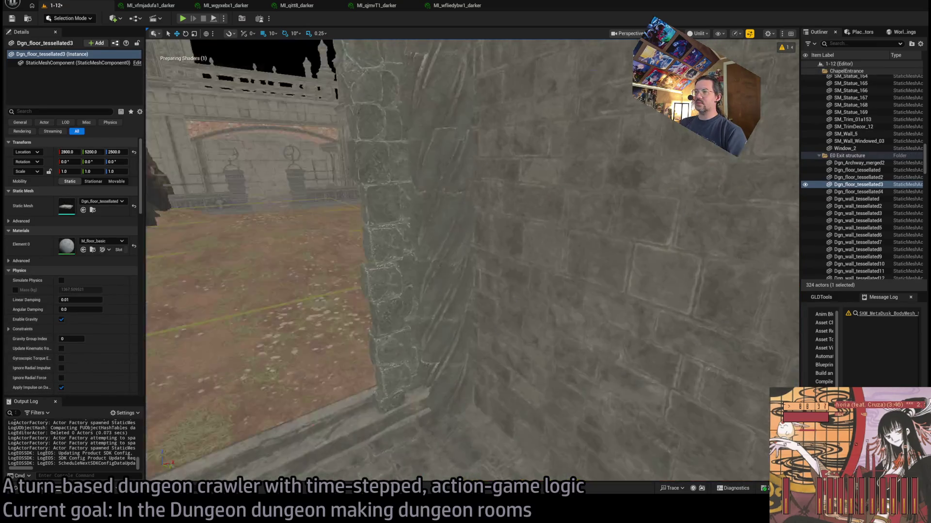
pyautogui.press('w')
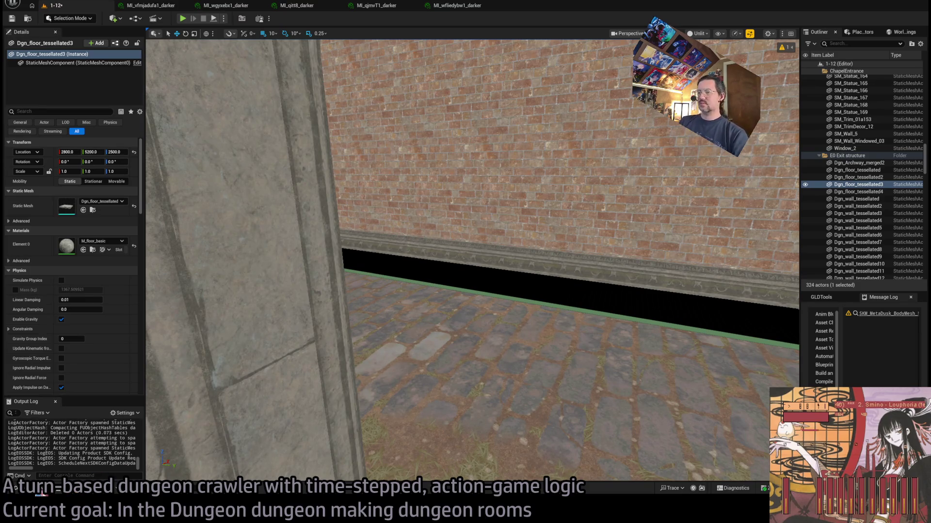
pyautogui.press('f')
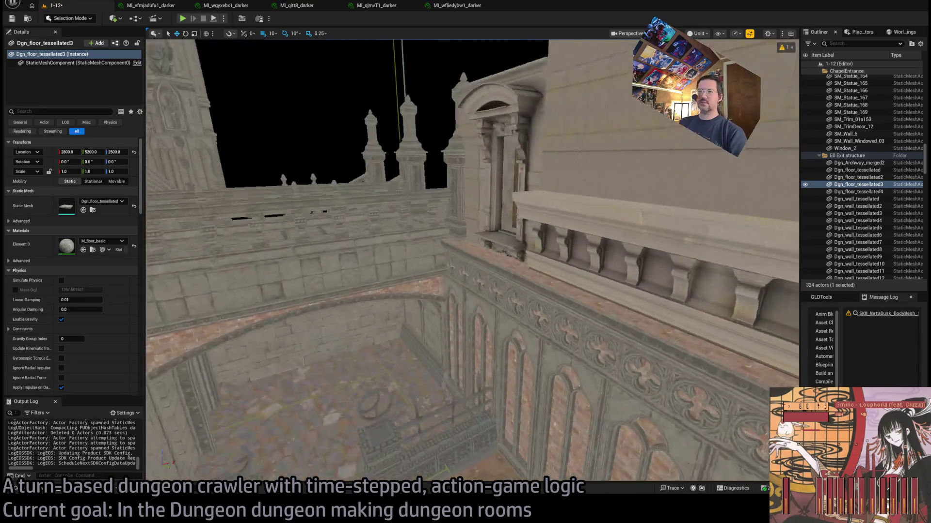
# - Locate the floor meshes and drop a GHE_Floor tile in front of the archway wall
pyautogui.click(544, 290)
pyautogui.hotkey('ctrl', 'b')
pyautogui.hotkey('ctrl', 'space')
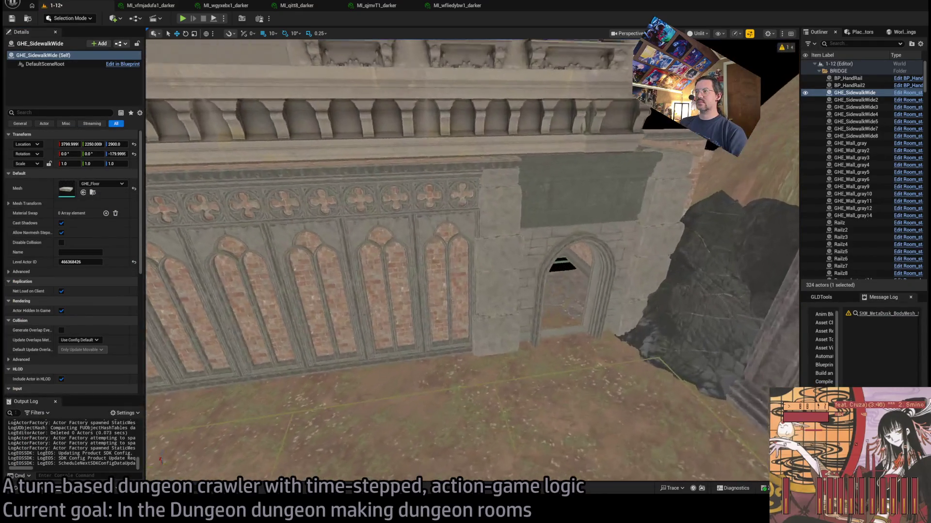
pyautogui.hotkey('ctrl', 'space')
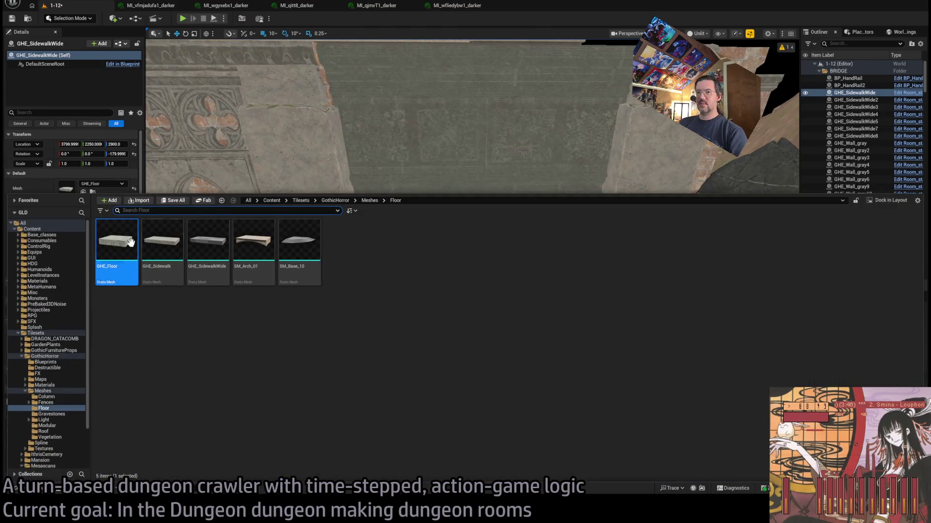
pyautogui.moveTo(119, 262)
pyautogui.mouseDown()
pyautogui.moveTo(383, 183)
pyautogui.moveTo(444, 334)
pyautogui.moveTo(397, 353)
pyautogui.moveTo(434, 315)
pyautogui.moveTo(446, 322)
pyautogui.mouseUp()
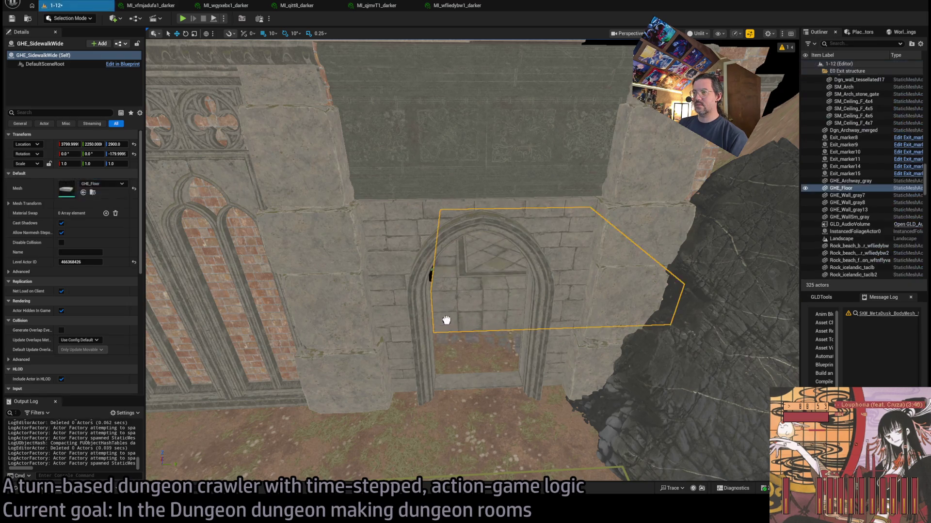
# - Restore the GHE_Floor placement, lower the tile to ground level and nudge it along X
pyautogui.hotkey('ctrl', 'space')
pyautogui.moveTo(254, 252)
pyautogui.mouseDown()
pyautogui.moveTo(343, 461)
pyautogui.moveTo(395, 387)
pyautogui.moveTo(326, 494)
pyautogui.moveTo(339, 480)
pyautogui.mouseUp()
pyautogui.moveTo(533, 315)
pyautogui.mouseDown()
pyautogui.moveTo(556, 327)
pyautogui.moveTo(548, 343)
pyautogui.mouseUp()
pyautogui.hotkey('ctrl', 'z')
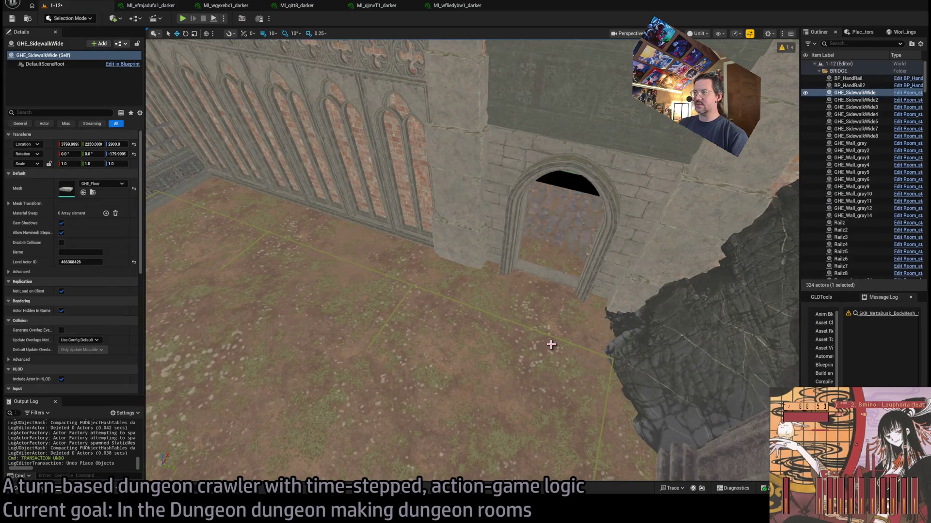
pyautogui.hotkey('ctrl', 'y')
pyautogui.moveTo(526, 218)
pyautogui.mouseDown()
pyautogui.moveTo(519, 266)
pyautogui.moveTo(525, 274)
pyautogui.moveTo(530, 266)
pyautogui.mouseUp()
pyautogui.scroll(10, 447, 312)
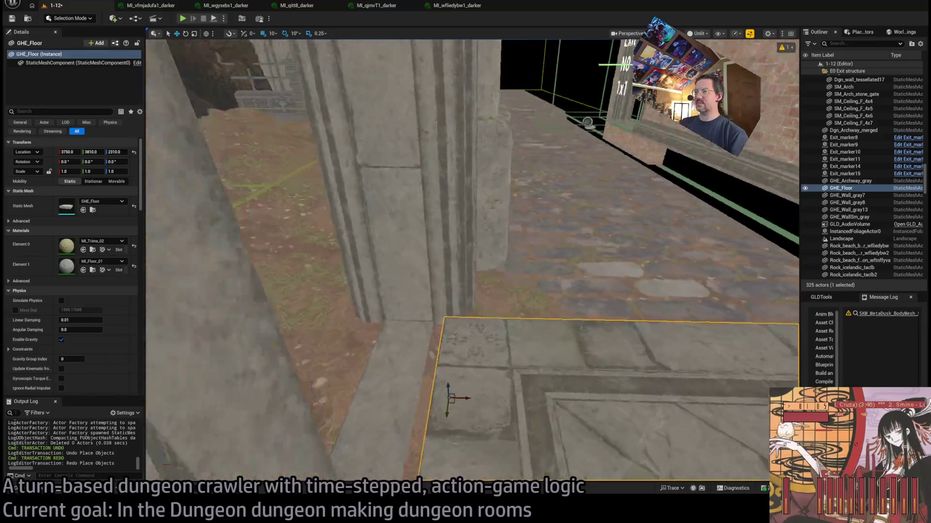
pyautogui.scroll(-3, 450, 397)
pyautogui.moveTo(475, 394)
pyautogui.mouseDown()
pyautogui.moveTo(457, 391)
pyautogui.moveTo(470, 390)
pyautogui.mouseUp()
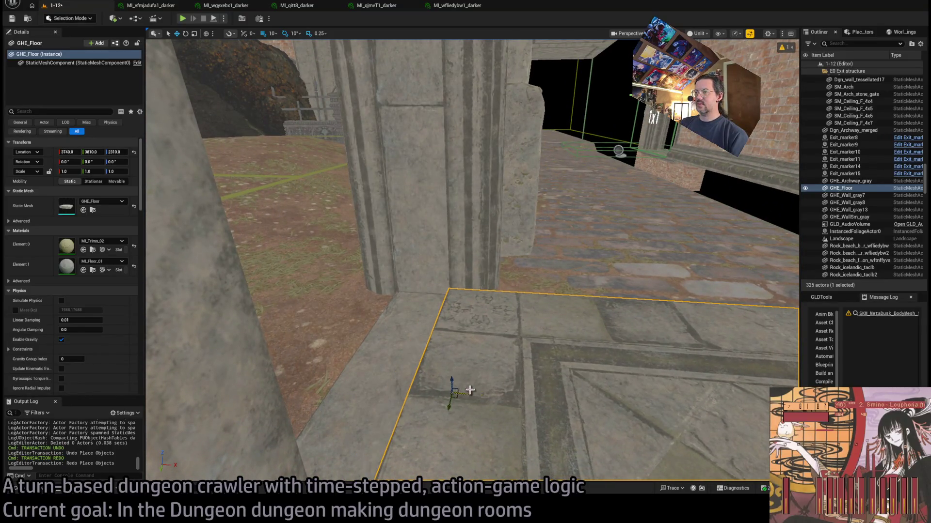
pyautogui.scroll(-5, 470, 390)
pyautogui.moveTo(381, 407); pyautogui.dragTo(320, 393)
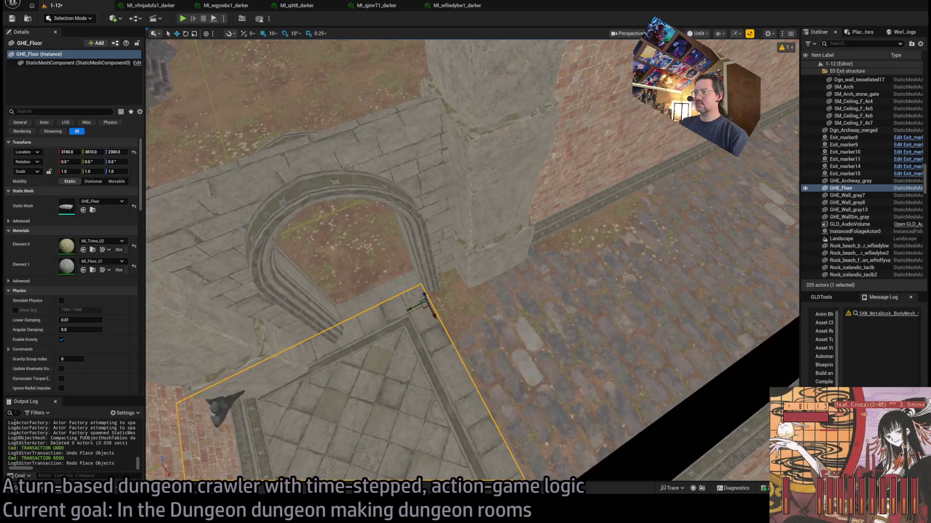
# - Move the tile toward the corridor and set its Y location to 2400 using 100-unit snapping
pyautogui.moveTo(424, 309)
pyautogui.mouseDown()
pyautogui.moveTo(716, 193)
pyautogui.moveTo(703, 165)
pyautogui.mouseUp()
pyautogui.press('f')
pyautogui.moveTo(465, 261); pyautogui.dragTo(465, 311)
pyautogui.moveTo(461, 209); pyautogui.dragTo(460, 209)
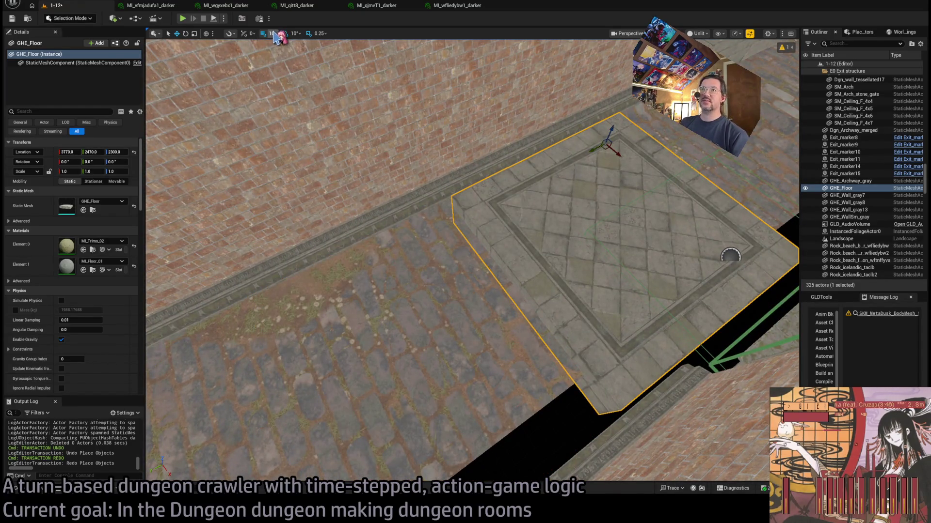
pyautogui.press(']')
pyautogui.press(']')
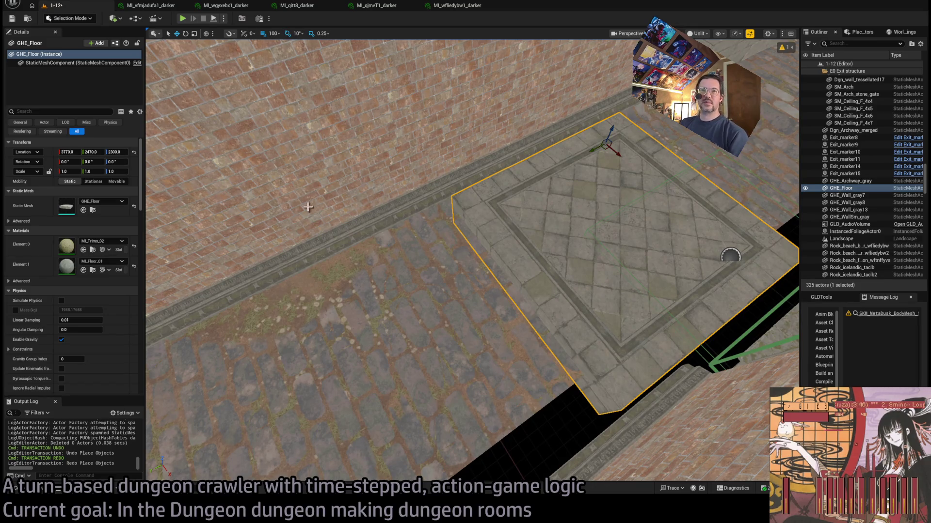
pyautogui.moveTo(93, 152); pyautogui.dragTo(90, 152)
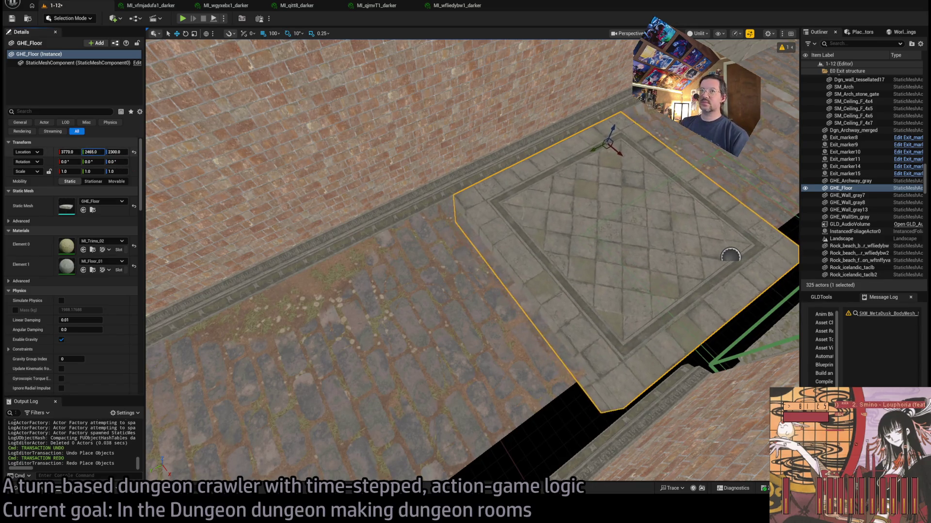
pyautogui.press('Return')
pyautogui.moveTo(308, 194)
pyautogui.mouseDown()
pyautogui.moveTo(274, 140)
pyautogui.moveTo(349, 146)
pyautogui.moveTo(361, 186)
pyautogui.mouseUp()
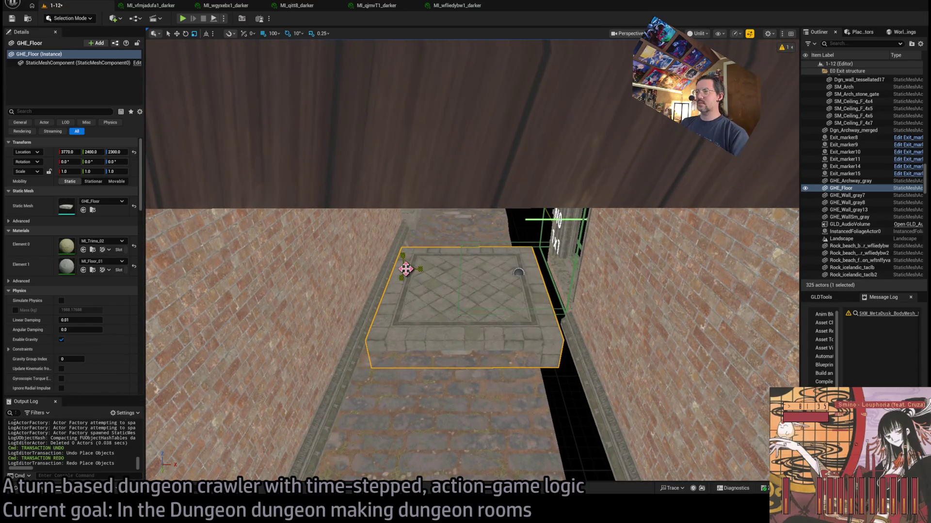
# - Rotate the floor tile 180 degrees and push it against the Exit wall
pyautogui.press('e')
pyautogui.moveTo(410, 252)
pyautogui.mouseDown()
pyautogui.moveTo(383, 271)
pyautogui.moveTo(549, 232)
pyautogui.mouseUp()
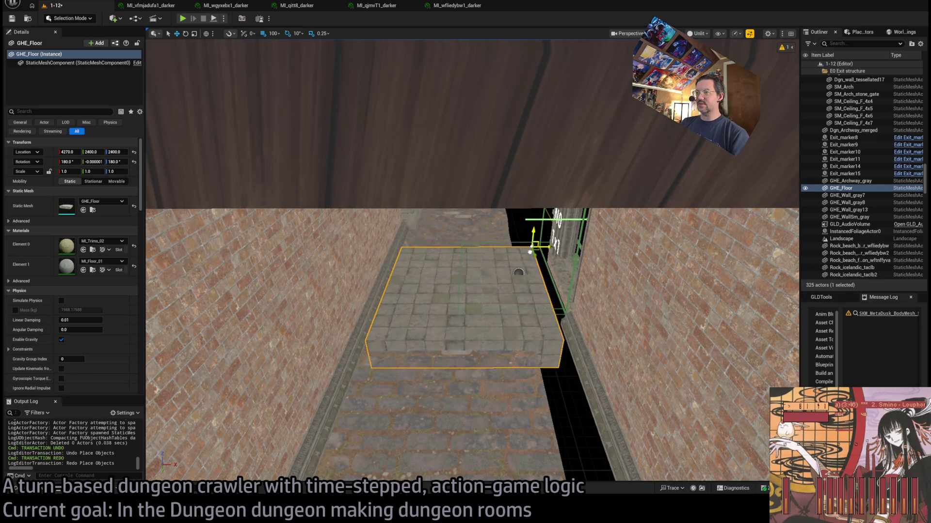
pyautogui.scroll(8, 528, 253)
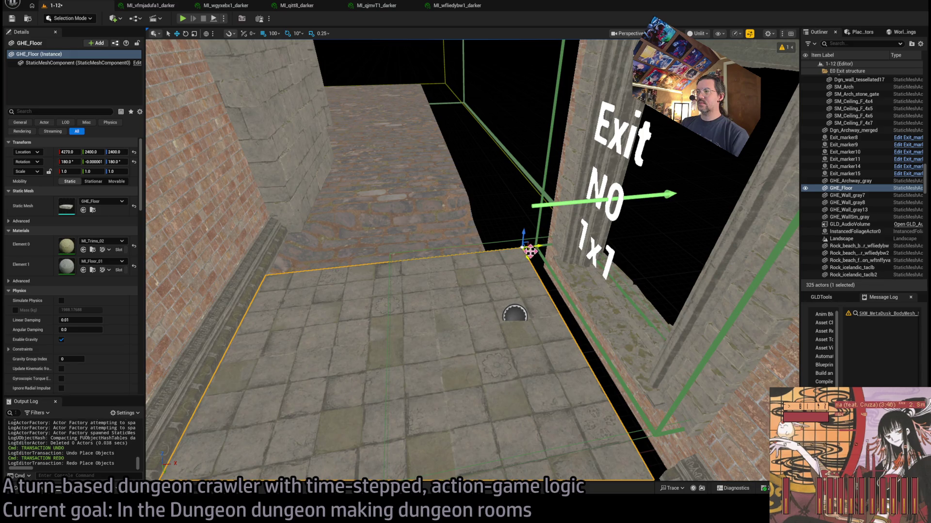
pyautogui.moveTo(559, 244)
pyautogui.mouseDown()
pyautogui.moveTo(584, 237)
pyautogui.moveTo(579, 214)
pyautogui.moveTo(564, 231)
pyautogui.moveTo(540, 231)
pyautogui.mouseUp()
# - Scale the tile to 1.25 and slide it down the corridor beside the Exit doorway
pyautogui.press('r')
pyautogui.moveTo(446, 216)
pyautogui.mouseDown()
pyautogui.moveTo(477, 220)
pyautogui.moveTo(362, 241)
pyautogui.moveTo(592, 239)
pyautogui.moveTo(592, 271)
pyautogui.mouseUp()
pyautogui.moveTo(227, 385); pyautogui.dragTo(353, 160)
pyautogui.moveTo(394, 184)
pyautogui.mouseDown()
pyautogui.moveTo(393, 204)
pyautogui.moveTo(369, 193)
pyautogui.moveTo(398, 203)
pyautogui.mouseUp()
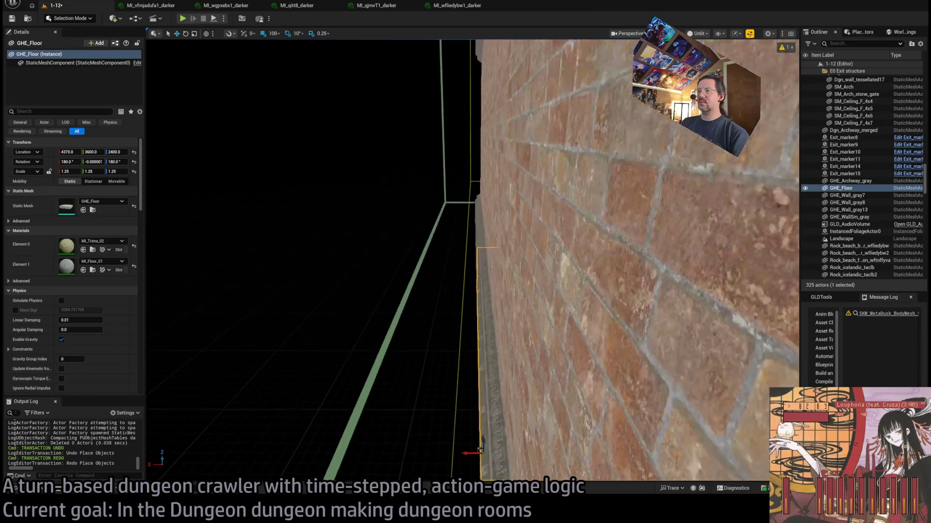
pyautogui.press('f')
pyautogui.moveTo(485, 194)
pyautogui.mouseDown()
pyautogui.moveTo(533, 193)
pyautogui.moveTo(432, 167)
pyautogui.mouseUp()
# - Try an Alt-dragged copy further along with 50-unit snapping, then delete it
pyautogui.moveTo(614, 252)
pyautogui.mouseDown()
pyautogui.moveTo(572, 198)
pyautogui.moveTo(426, 72)
pyautogui.moveTo(437, 97)
pyautogui.mouseUp()
pyautogui.moveTo(535, 199); pyautogui.dragTo(532, 194)
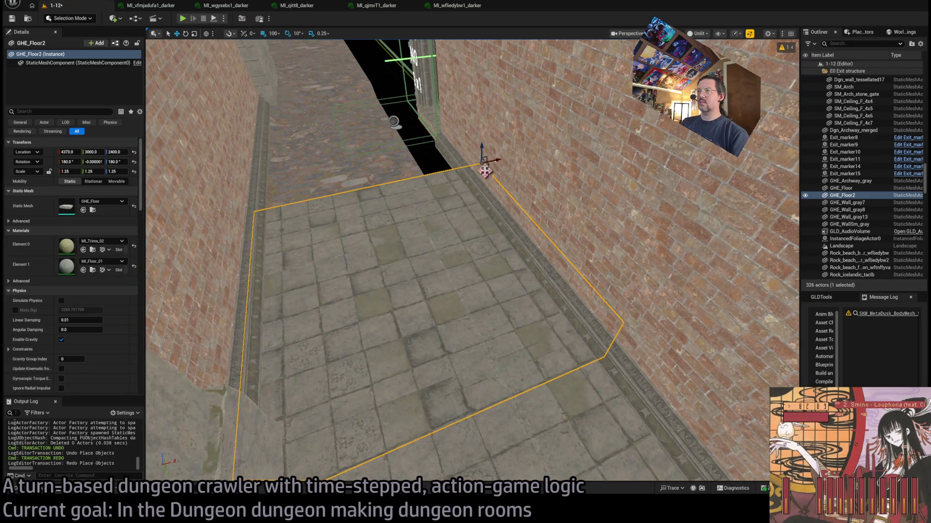
pyautogui.press('[')
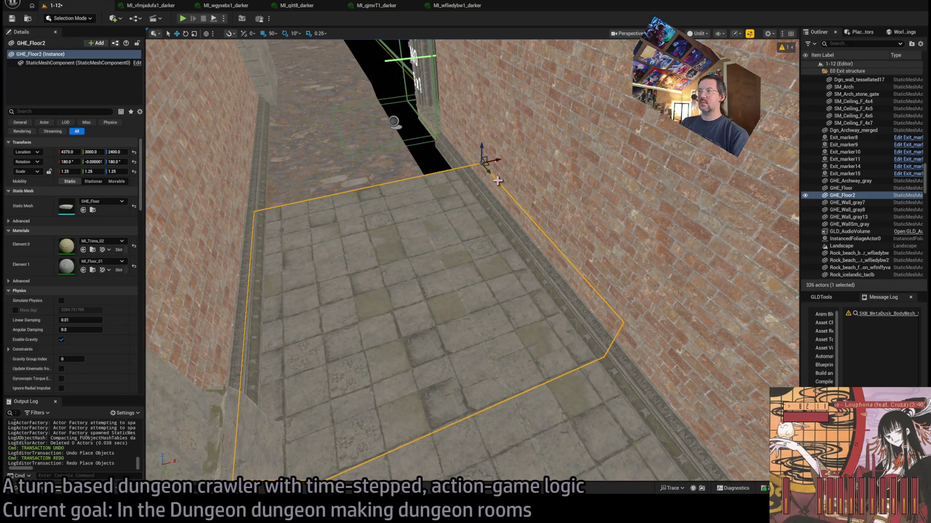
pyautogui.moveTo(488, 172); pyautogui.dragTo(482, 157)
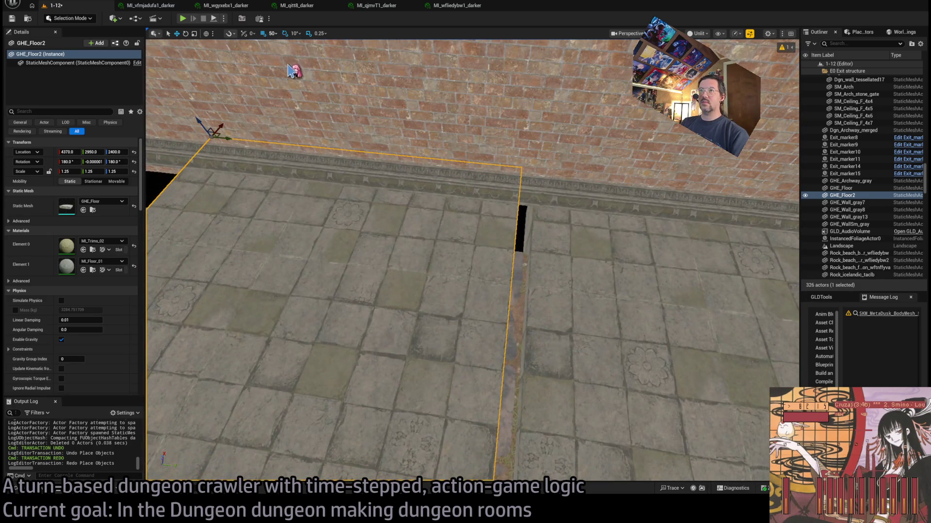
pyautogui.moveTo(230, 138); pyautogui.dragTo(214, 162)
pyautogui.moveTo(484, 220); pyautogui.dragTo(484, 220)
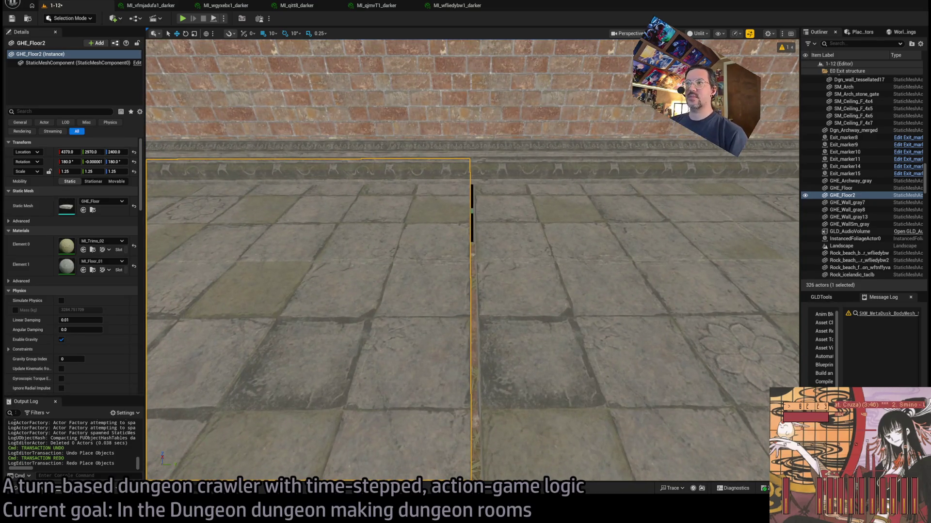
pyautogui.press('Delete')
# - Set the original GHE_Floor tile's scale to 1.3
pyautogui.click(490, 218)
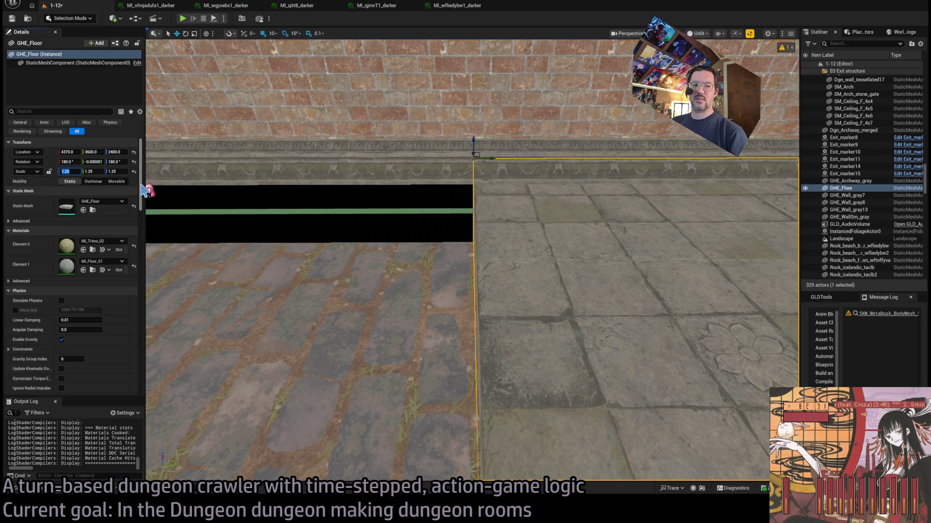
pyautogui.write('1.2')
pyautogui.press('Tab')
pyautogui.press('Tab')
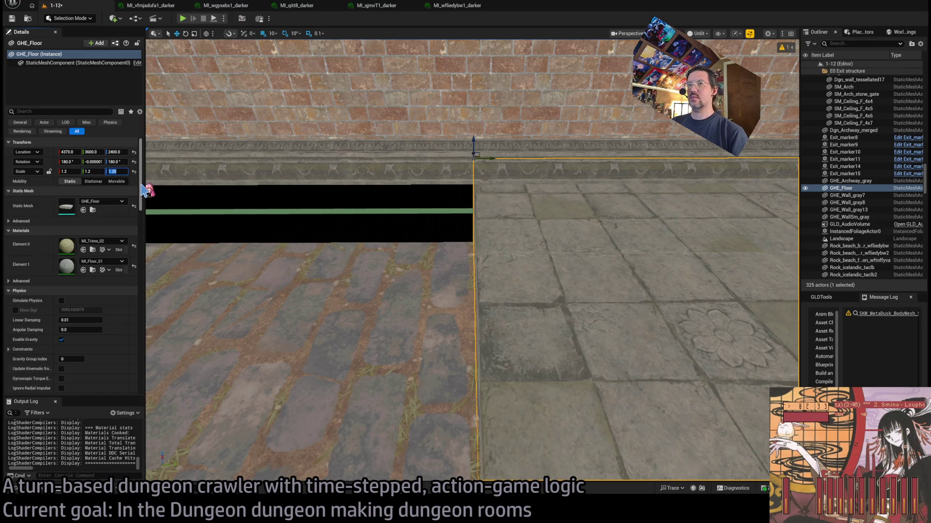
pyautogui.moveTo(284, 164); pyautogui.dragTo(284, 203)
pyautogui.hotkey('ctrl', 'z')
pyautogui.hotkey('ctrl', 'z')
pyautogui.hotkey('ctrl', 'z')
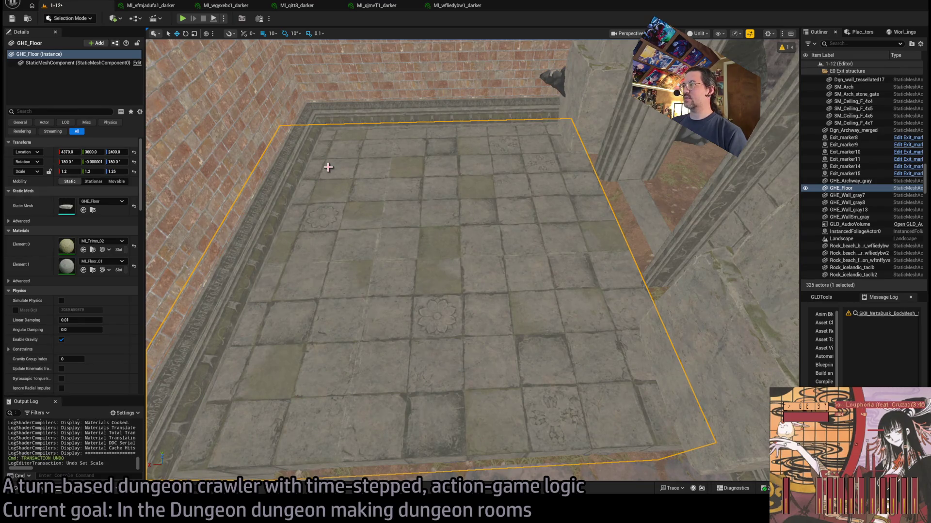
pyautogui.moveTo(358, 168)
pyautogui.mouseDown()
pyautogui.moveTo(368, 175)
pyautogui.moveTo(349, 177)
pyautogui.moveTo(349, 194)
pyautogui.mouseUp()
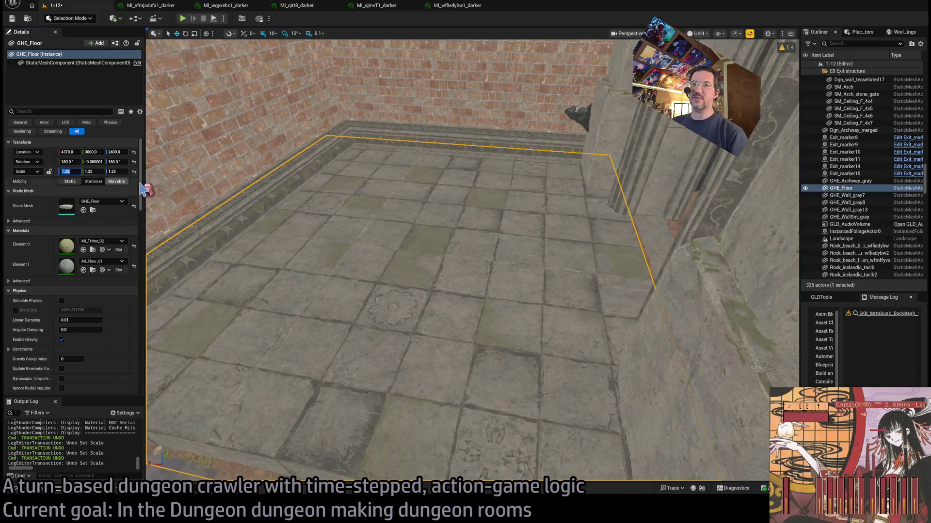
pyautogui.write('.3')
pyautogui.press('Tab')
pyautogui.press('Tab')
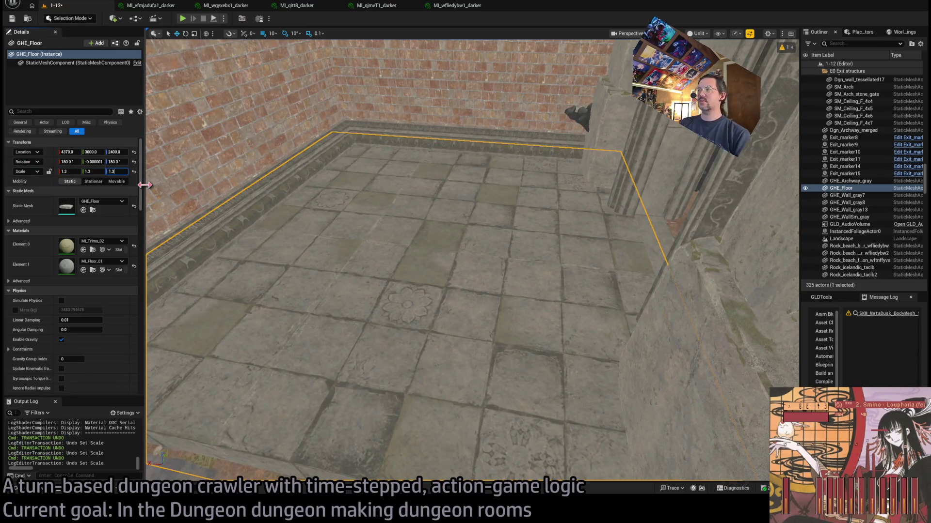
# - Duplicate the tile twice along the corridor and bring up the floor meshes library
pyautogui.moveTo(236, 168); pyautogui.dragTo(355, 155)
pyautogui.moveTo(486, 172)
pyautogui.mouseDown()
pyautogui.moveTo(439, 100)
pyautogui.moveTo(563, 168)
pyautogui.mouseUp()
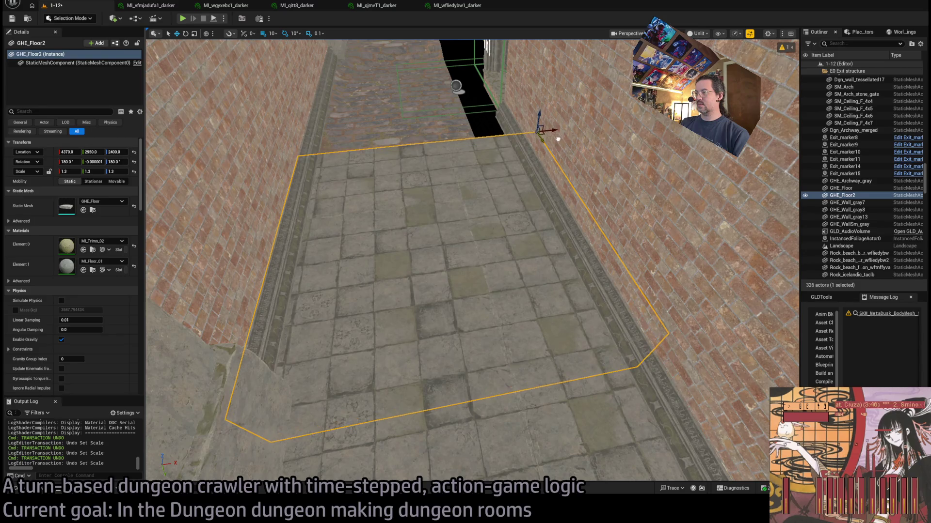
pyautogui.moveTo(547, 144); pyautogui.dragTo(493, 63)
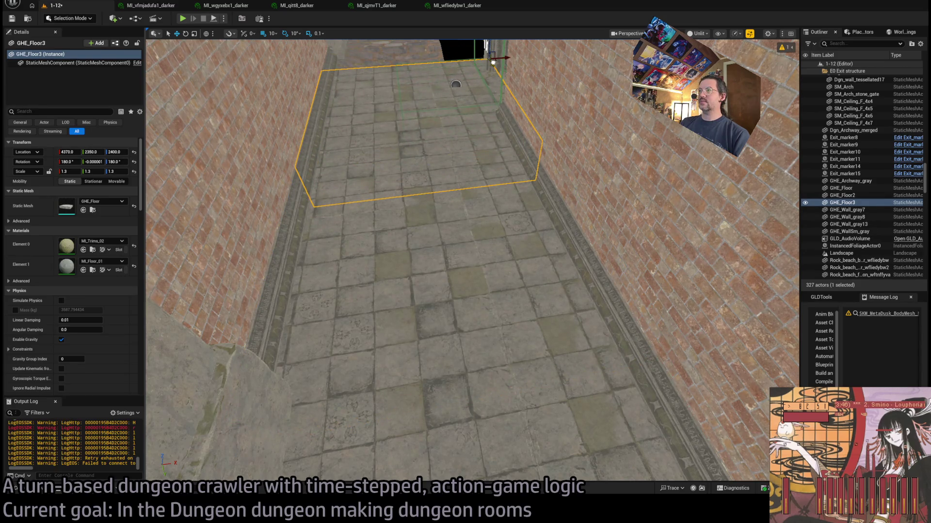
pyautogui.moveTo(494, 175)
pyautogui.mouseDown()
pyautogui.moveTo(420, 85)
pyautogui.moveTo(370, 65)
pyautogui.moveTo(352, 70)
pyautogui.mouseUp()
pyautogui.moveTo(486, 220); pyautogui.dragTo(486, 220)
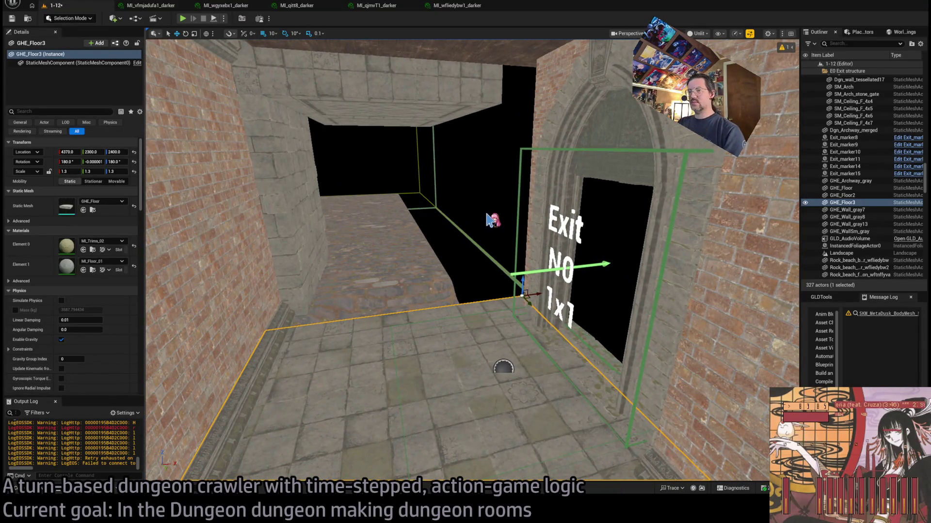
pyautogui.click(21, 489)
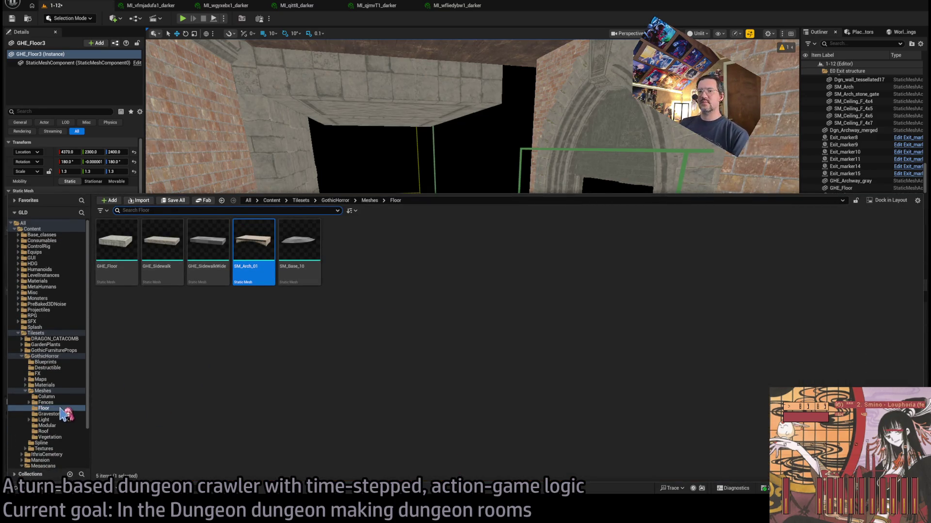
# - Try the SM_Base_10 and sidewalk floor pieces in the corridor, deleting each one
pyautogui.moveTo(301, 245)
pyautogui.mouseDown()
pyautogui.moveTo(476, 380)
pyautogui.moveTo(487, 262)
pyautogui.moveTo(414, 343)
pyautogui.moveTo(426, 374)
pyautogui.moveTo(447, 335)
pyautogui.moveTo(436, 349)
pyautogui.mouseUp()
pyautogui.scroll(3, 426, 371)
pyautogui.press('Delete')
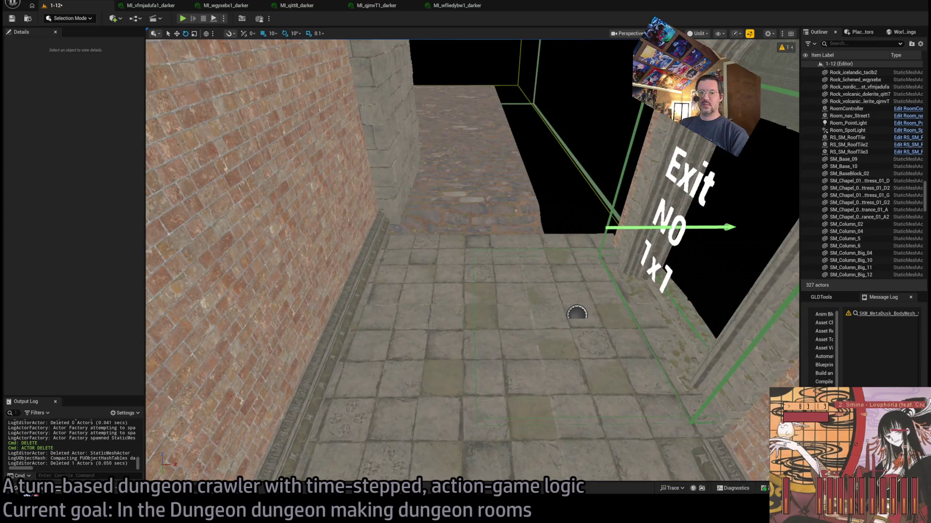
pyautogui.hotkey('ctrl', 'space')
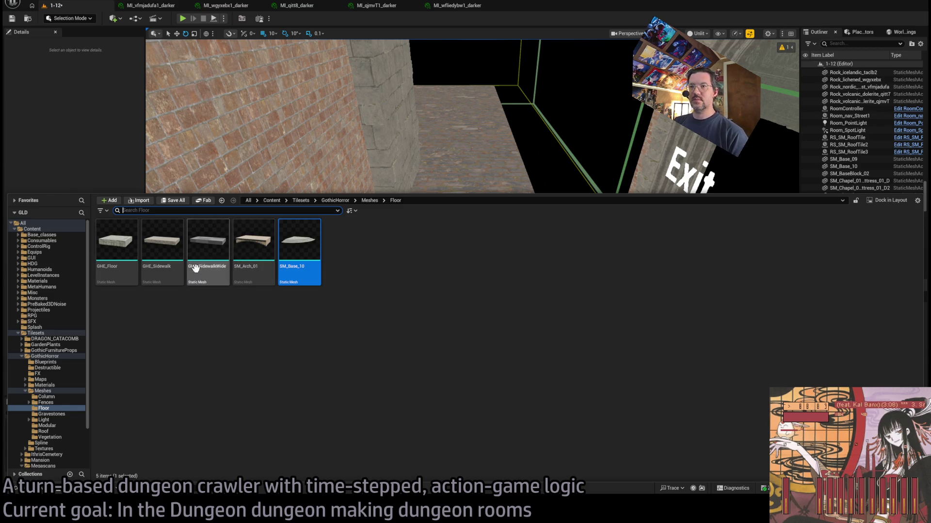
pyautogui.moveTo(162, 240); pyautogui.dragTo(415, 189)
pyautogui.press('Delete')
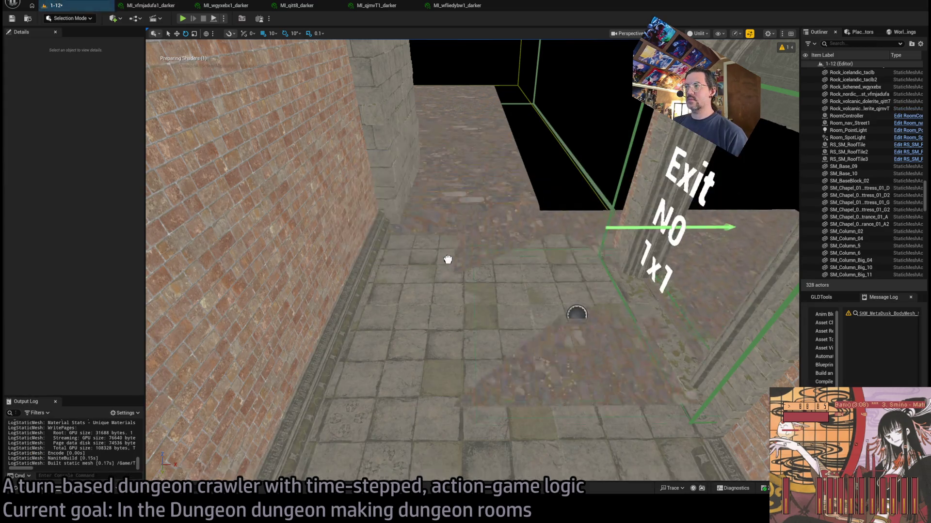
# - Show all GothicHorror meshes in the asset library and scroll through the list
pyautogui.hotkey('ctrl', 'space')
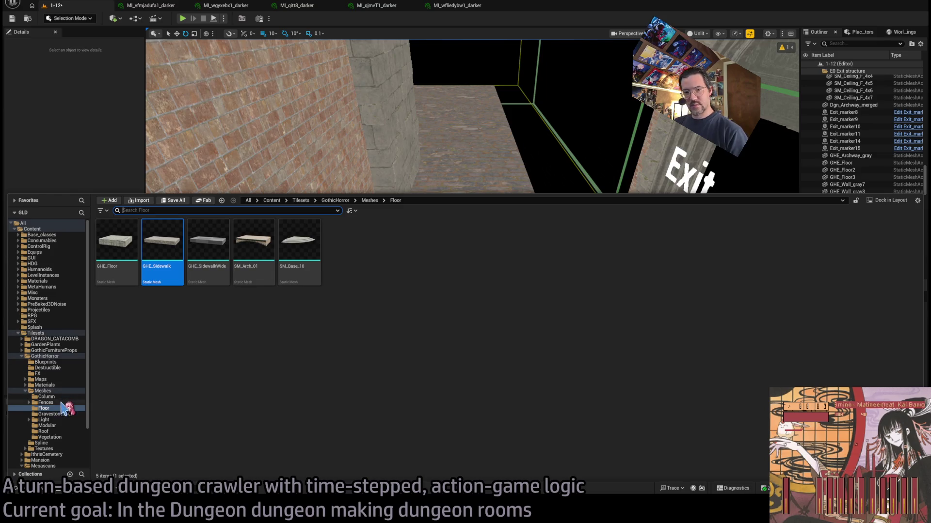
pyautogui.click(61, 391)
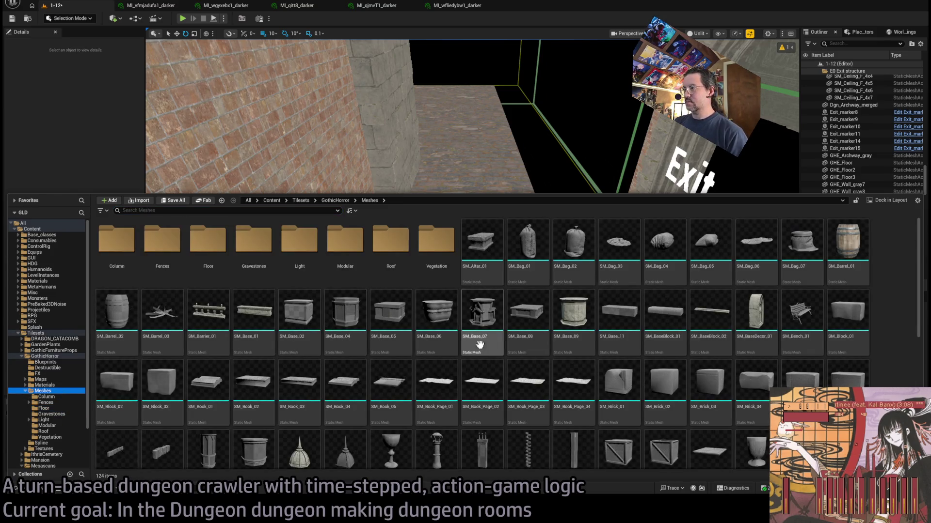
pyautogui.scroll(-5, 473, 328)
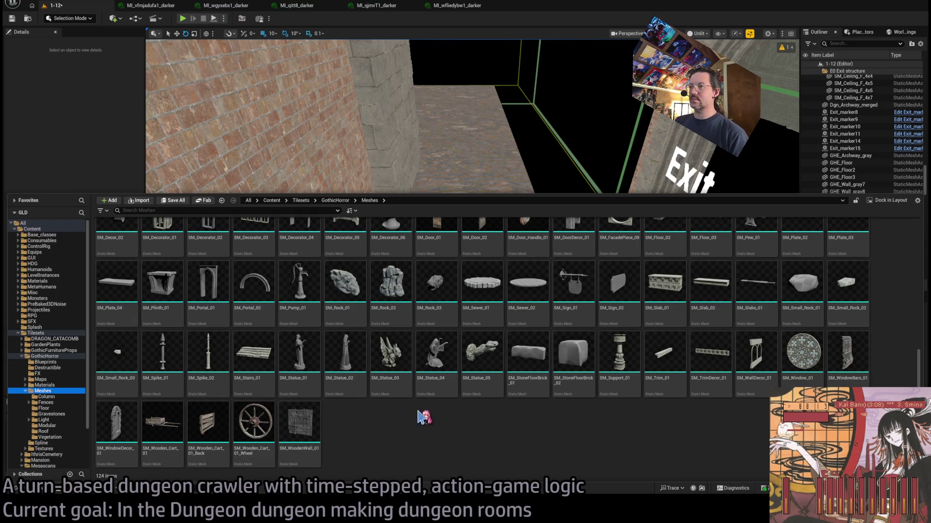
pyautogui.scroll(5, 487, 410)
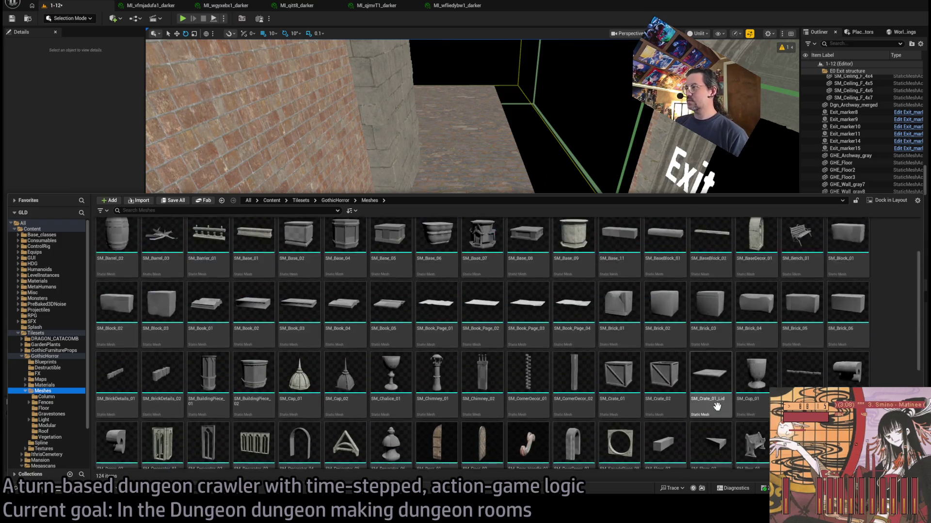
pyautogui.scroll(1, 721, 412)
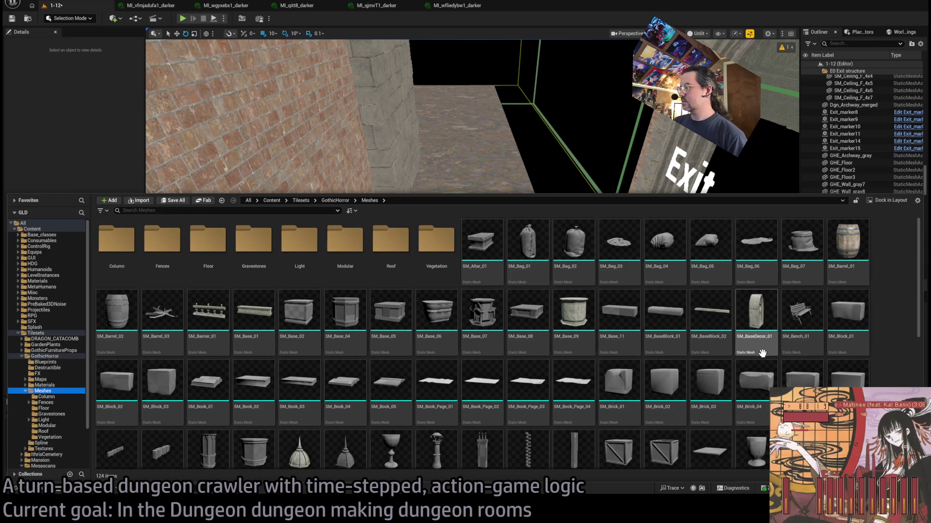
pyautogui.scroll(-5, 762, 353)
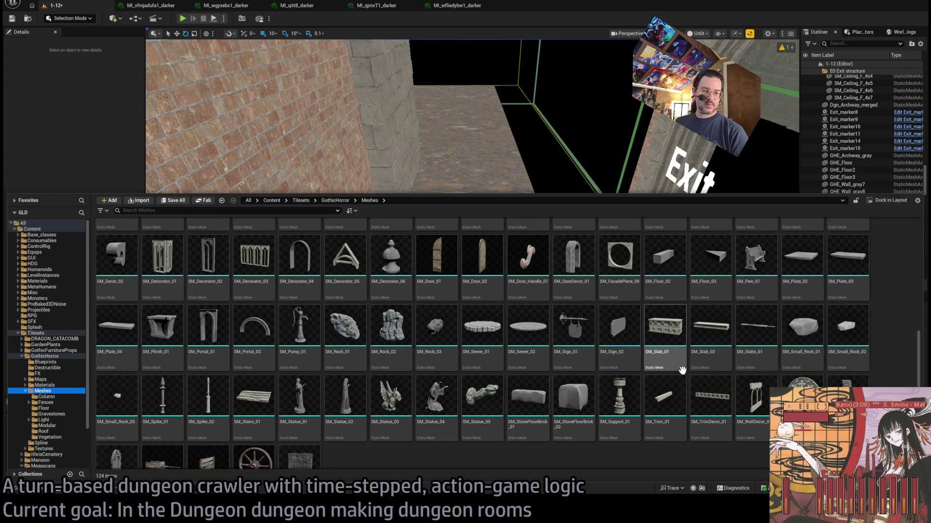
pyautogui.scroll(-1, 468, 460)
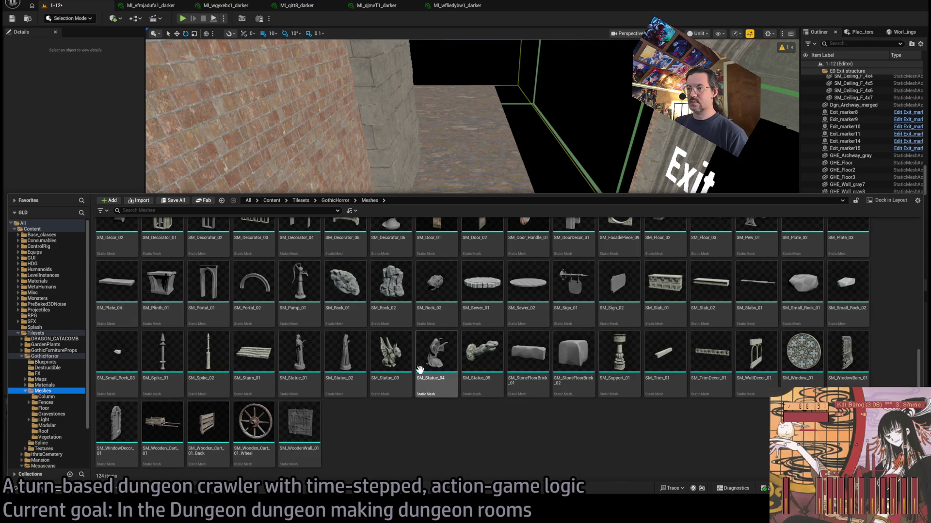
pyautogui.scroll(2, 437, 378)
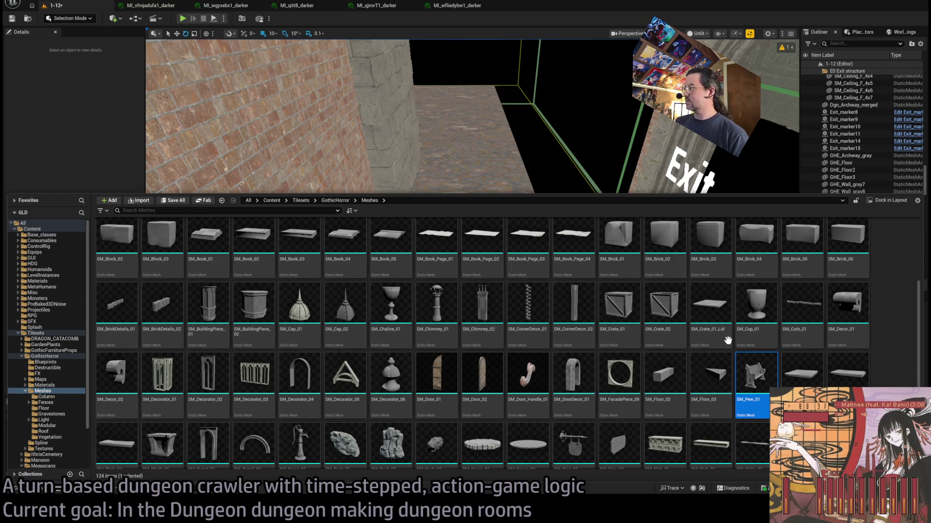
pyautogui.moveTo(497, 163); pyautogui.dragTo(473, 368)
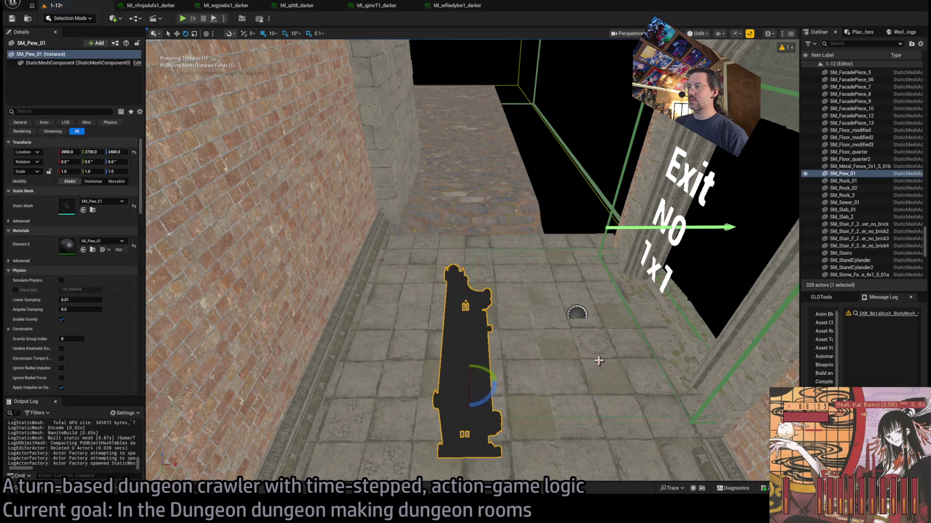
pyautogui.press('f')
pyautogui.moveTo(576, 348)
pyautogui.mouseDown()
pyautogui.moveTo(552, 281)
pyautogui.moveTo(505, 288)
pyautogui.mouseUp()
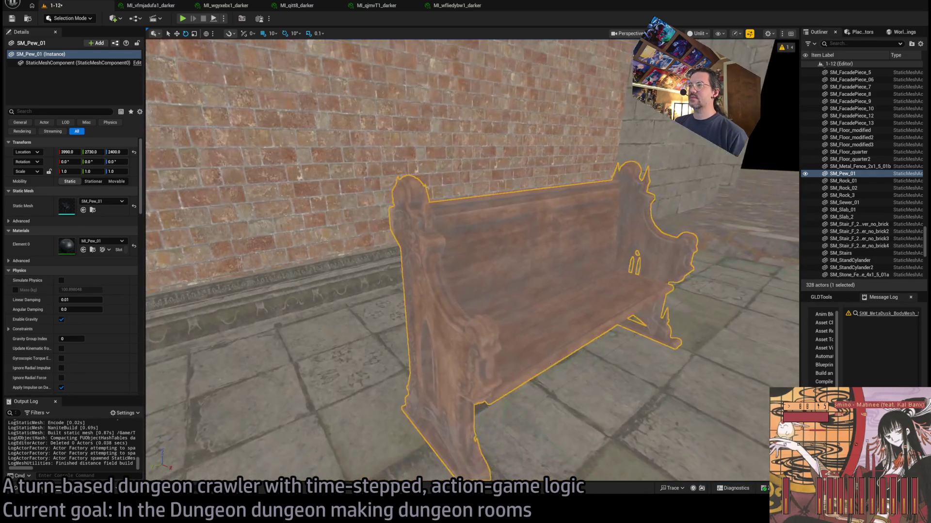
pyautogui.press('Delete')
pyautogui.hotkey('ctrl', 'space')
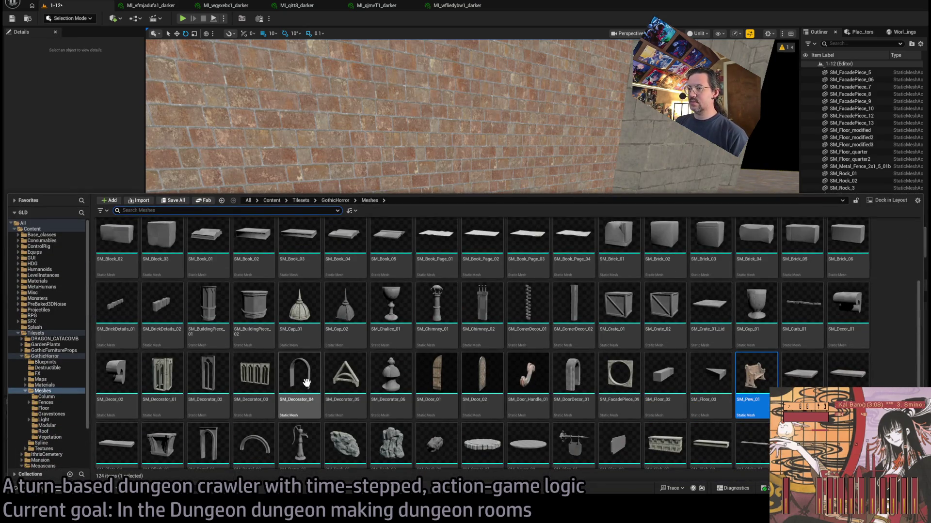
pyautogui.moveTo(306, 384)
pyautogui.mouseDown()
pyautogui.moveTo(326, 270)
pyautogui.moveTo(605, 351)
pyautogui.moveTo(503, 305)
pyautogui.mouseUp()
pyautogui.press('f')
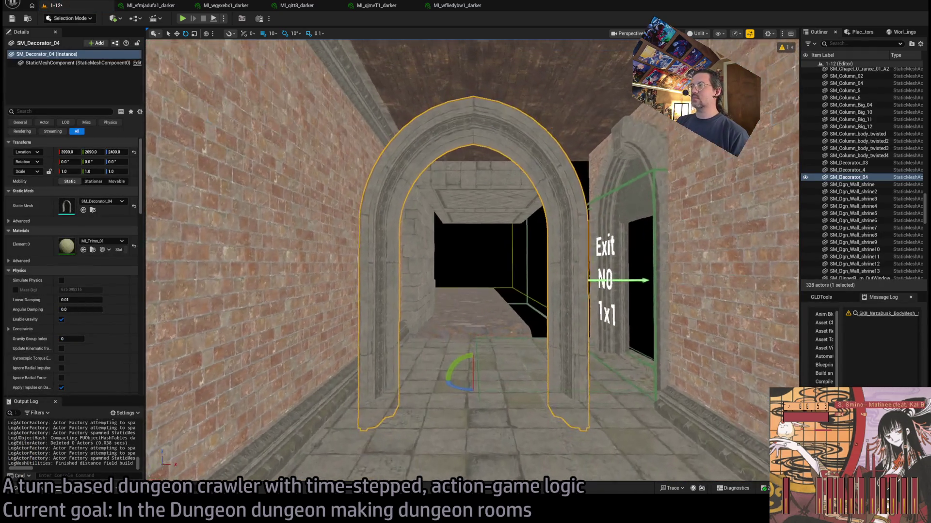
pyautogui.press('Delete')
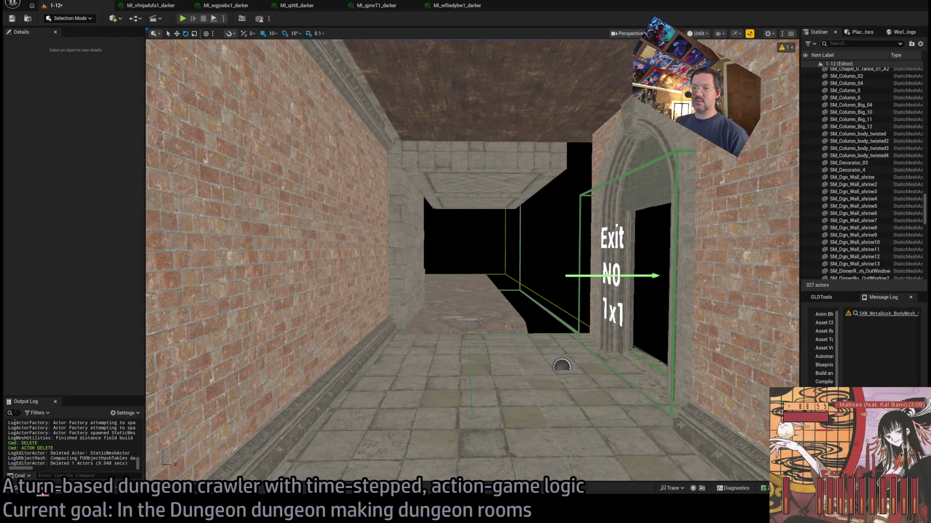
pyautogui.click(43, 491)
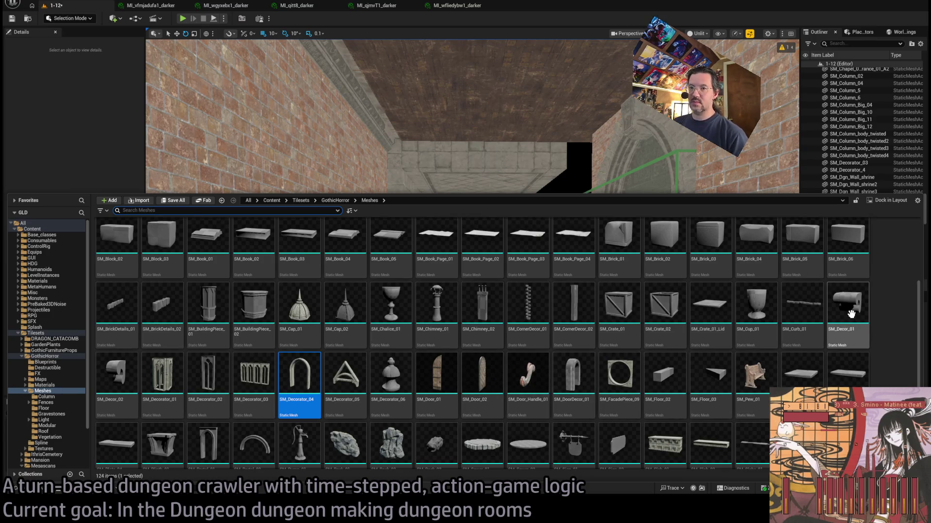
pyautogui.scroll(-3, 530, 370)
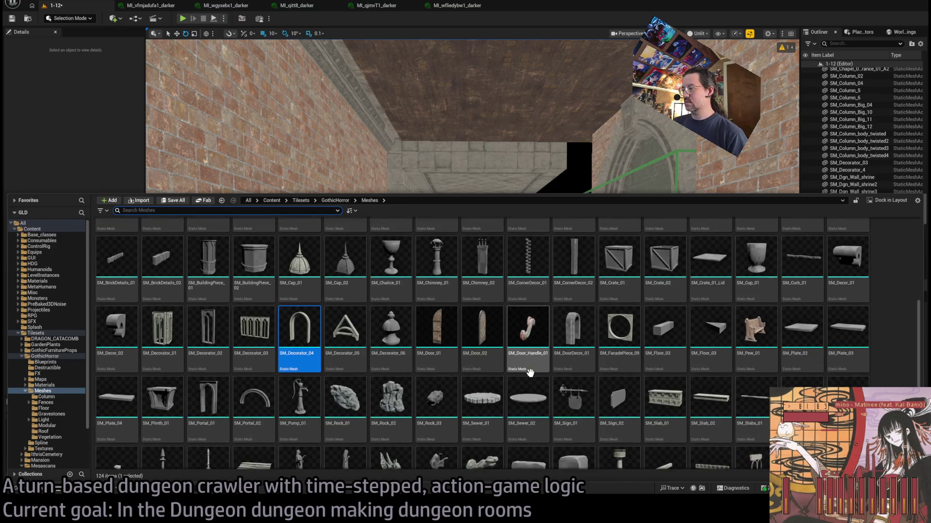
pyautogui.scroll(-1, 702, 452)
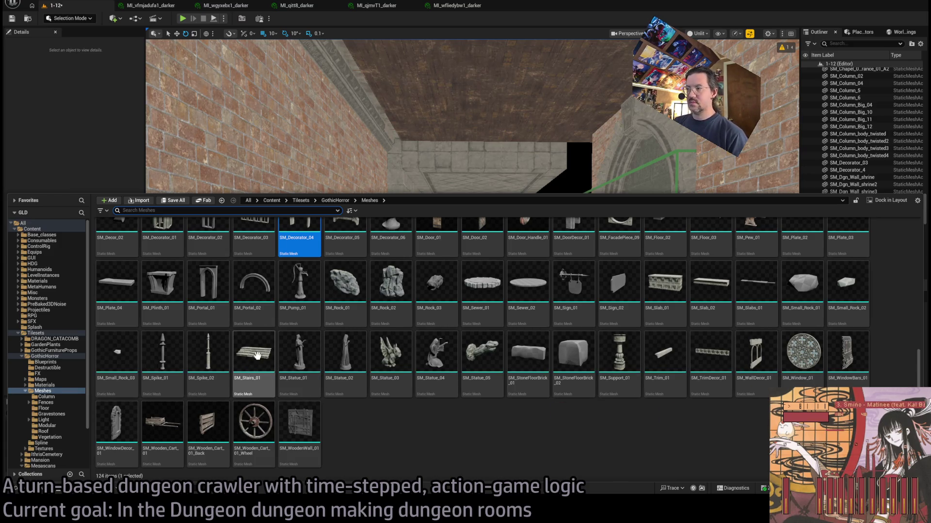
pyautogui.hotkey('ctrl', 'space')
pyautogui.click(498, 208)
pyautogui.moveTo(473, 262); pyautogui.dragTo(451, 245)
pyautogui.moveTo(358, 338); pyautogui.dragTo(499, 304)
pyautogui.hotkey('ctrl', 'space')
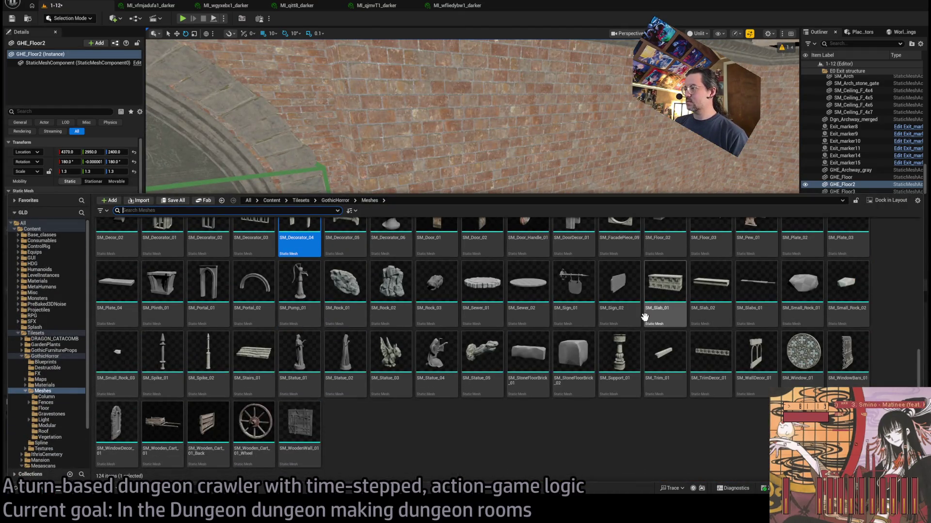
pyautogui.scroll(5, 391, 348)
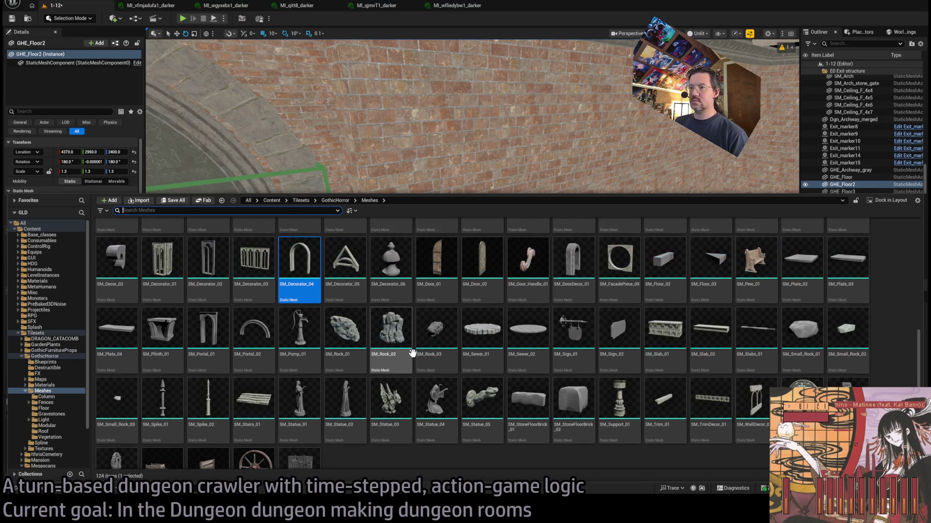
pyautogui.scroll(5, 572, 360)
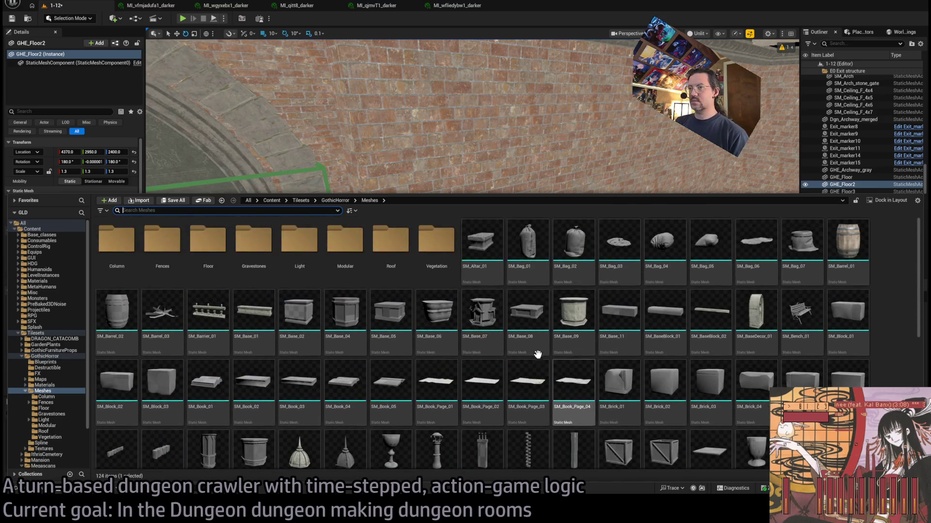
pyautogui.doubleClick(345, 240)
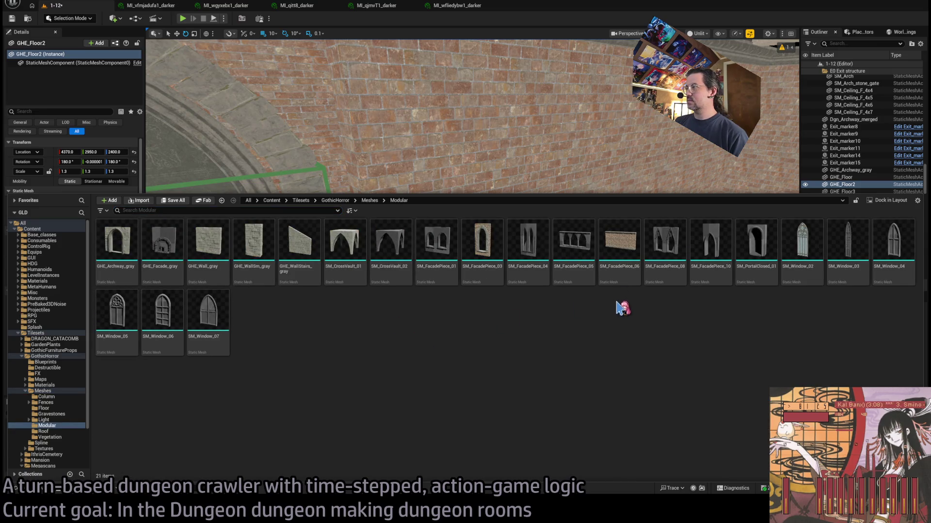
# - Drop SM_PortalClosed_01 into the corridor and set its location to X 4100, Y 2300
pyautogui.moveTo(741, 243)
pyautogui.mouseDown()
pyautogui.moveTo(417, 383)
pyautogui.moveTo(579, 377)
pyautogui.moveTo(555, 383)
pyautogui.mouseUp()
pyautogui.moveTo(528, 343); pyautogui.dragTo(496, 184)
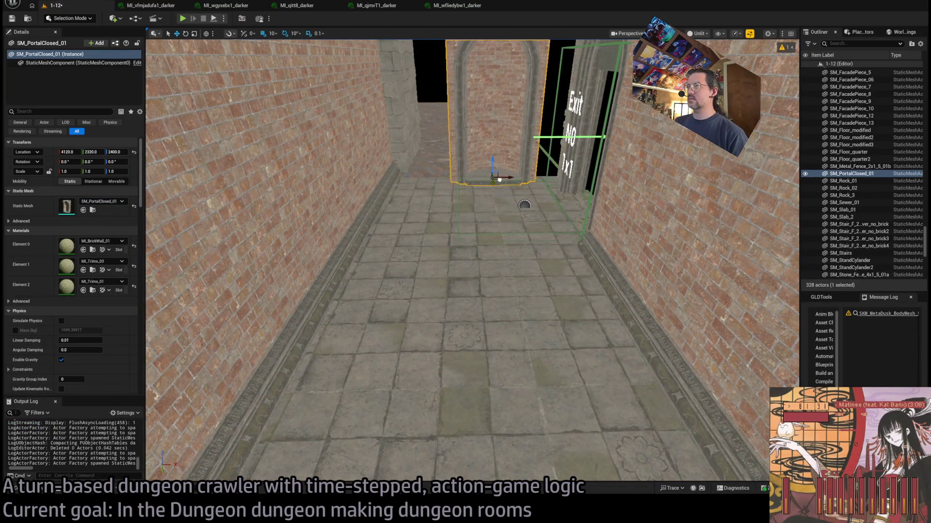
pyautogui.scroll(3, 529, 262)
pyautogui.scroll(5, 502, 283)
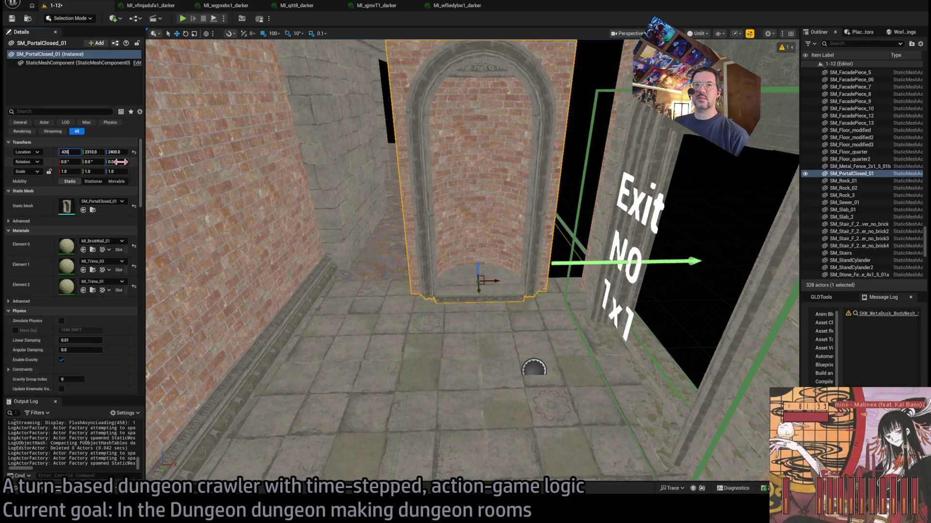
pyautogui.write('0')
pyautogui.press('Tab')
pyautogui.write('2300')
pyautogui.press('Return')
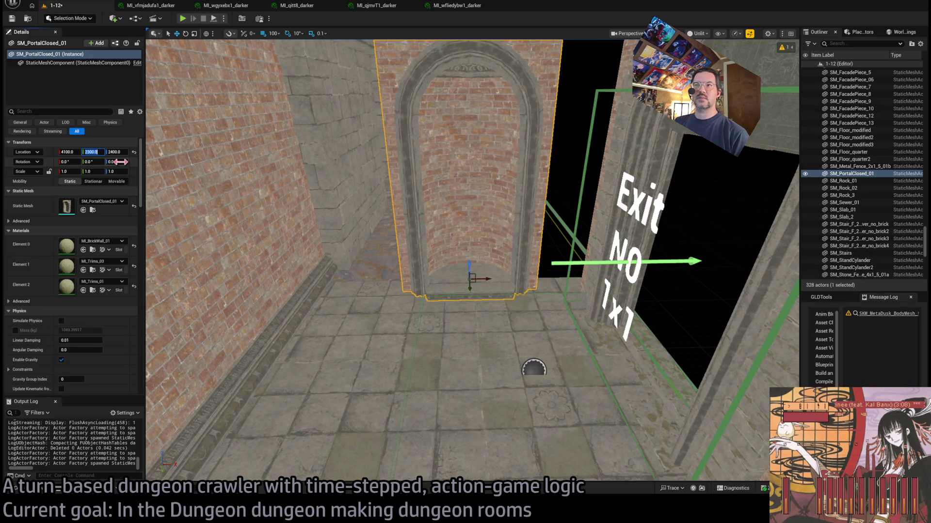
pyautogui.moveTo(483, 276)
pyautogui.mouseDown()
pyautogui.moveTo(466, 278)
pyautogui.moveTo(476, 278)
pyautogui.mouseUp()
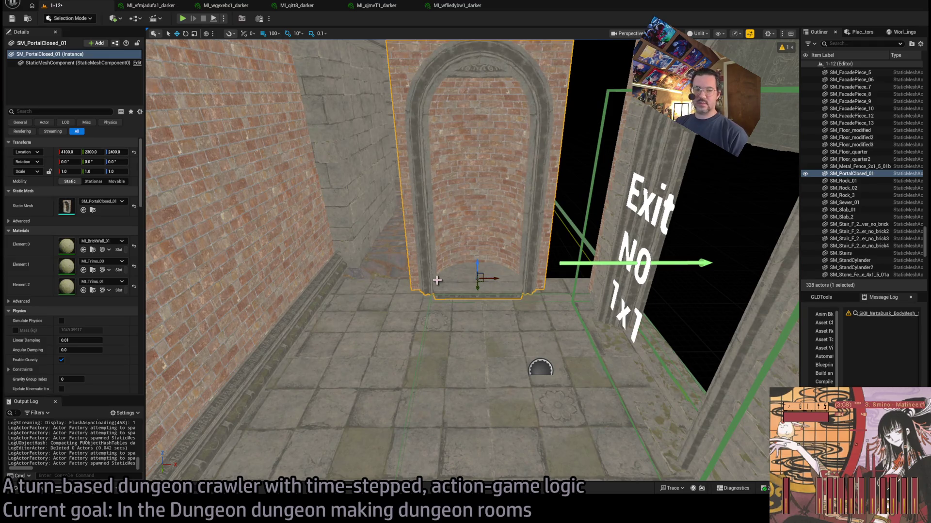
pyautogui.click(46, 491)
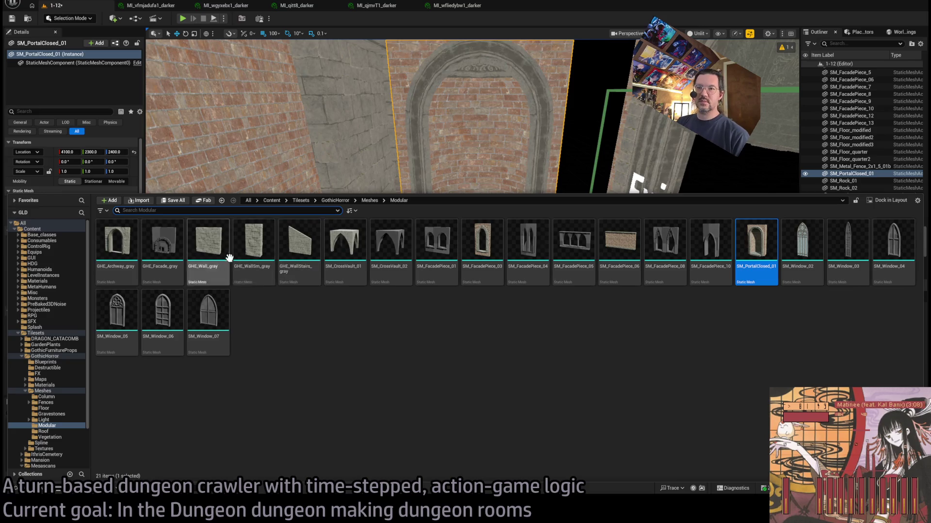
# - Place a GHE_WallSm_gray piece beside the portal at X 3750, Y 2250
pyautogui.moveTo(257, 269)
pyautogui.mouseDown()
pyautogui.moveTo(384, 249)
pyautogui.moveTo(353, 266)
pyautogui.moveTo(330, 255)
pyautogui.moveTo(327, 285)
pyautogui.moveTo(365, 324)
pyautogui.moveTo(349, 266)
pyautogui.moveTo(359, 262)
pyautogui.moveTo(333, 262)
pyautogui.mouseUp()
pyautogui.press('f')
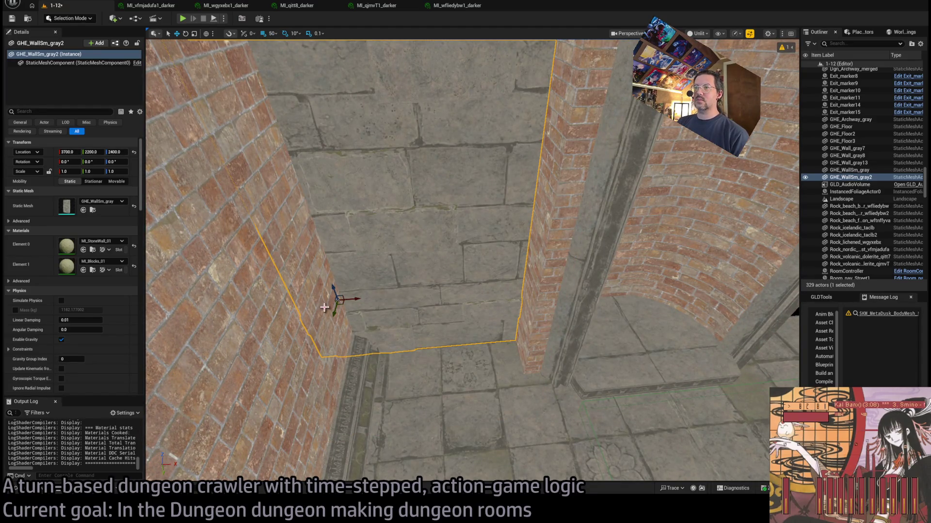
pyautogui.moveTo(336, 323); pyautogui.dragTo(391, 318)
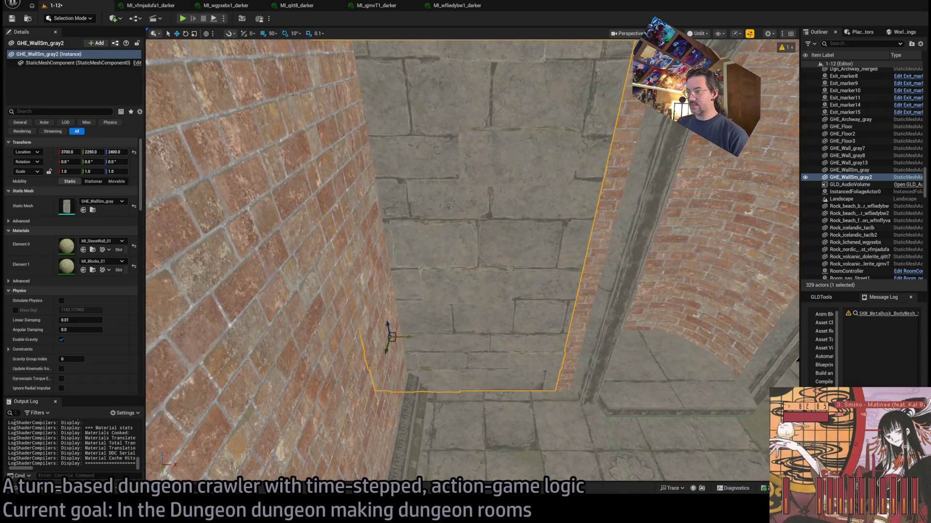
pyautogui.moveTo(410, 336)
pyautogui.mouseDown()
pyautogui.moveTo(440, 335)
pyautogui.moveTo(416, 339)
pyautogui.mouseUp()
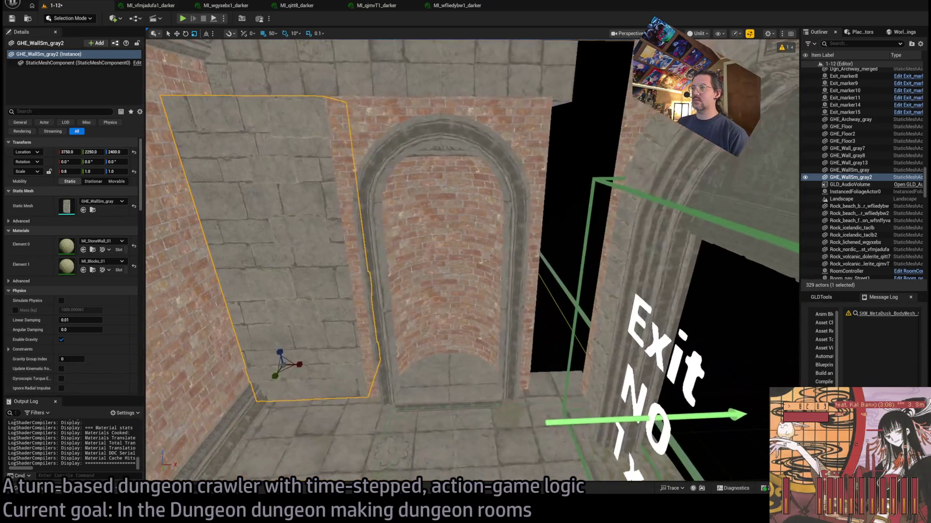
# - Alt-drag a copy of the wall piece to the portal's other side
pyautogui.moveTo(304, 363); pyautogui.dragTo(525, 353)
pyautogui.press('f')
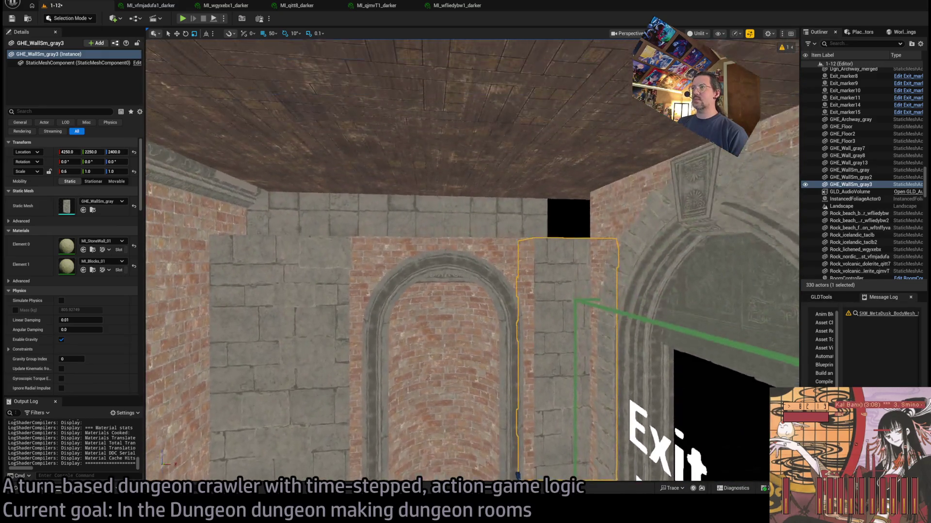
pyautogui.click(465, 332)
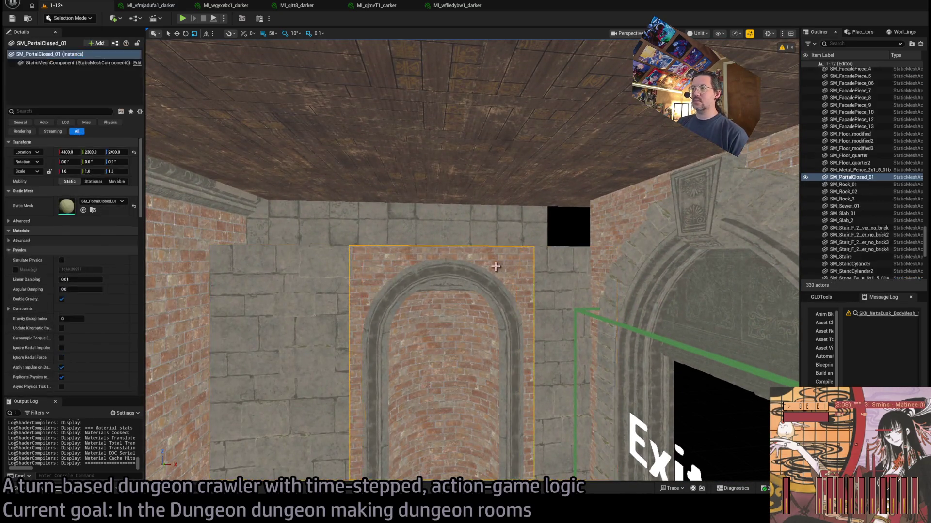